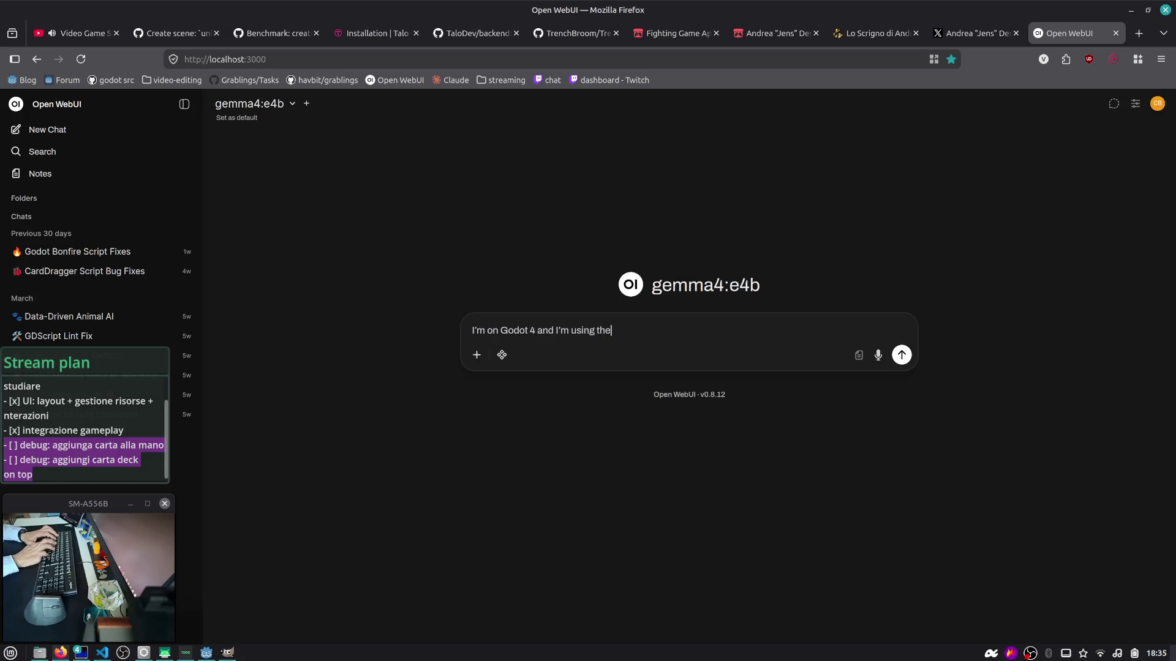
Step: Draft the question to gemma4:e4b about making an AnimationPlayer ignore Engine.time_scale
text(node to)
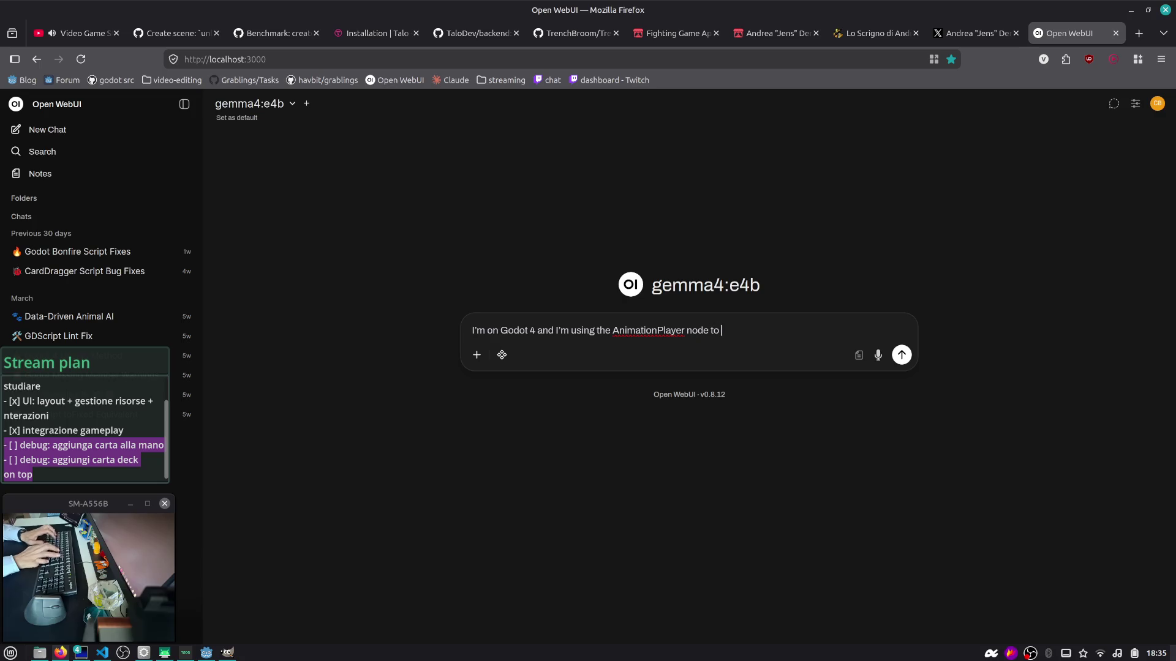
key(ctrl+shift+Left)
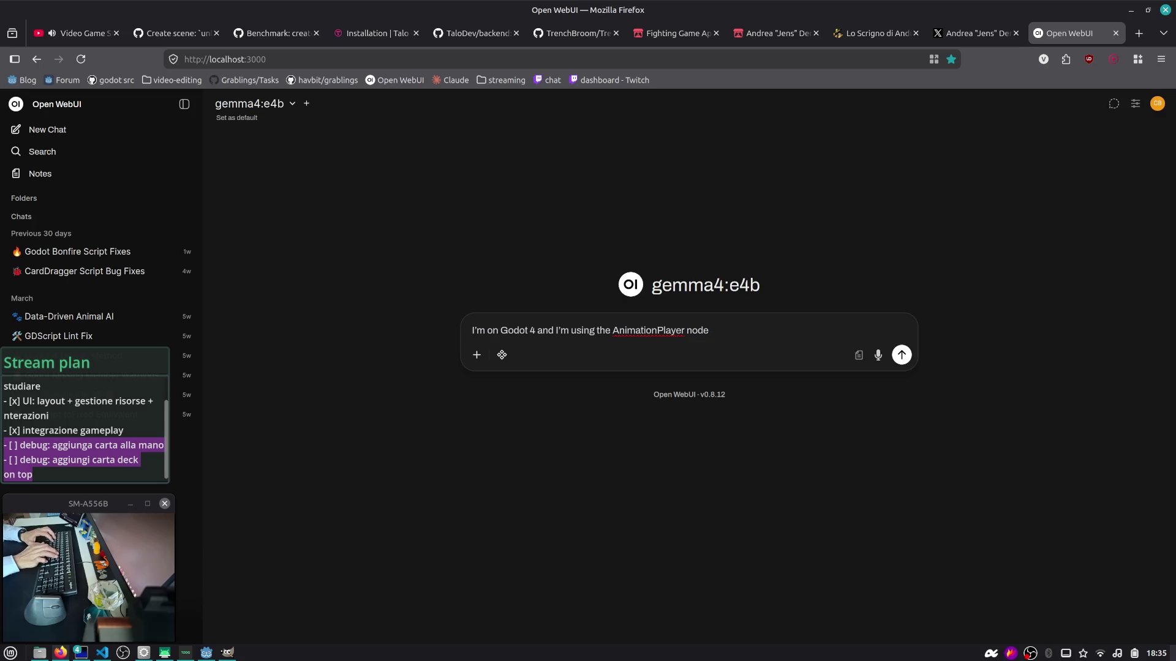
text(.)
key(shift+Return)
key(ctrl+shift+Left)
text(I want it to ignore the Eng)
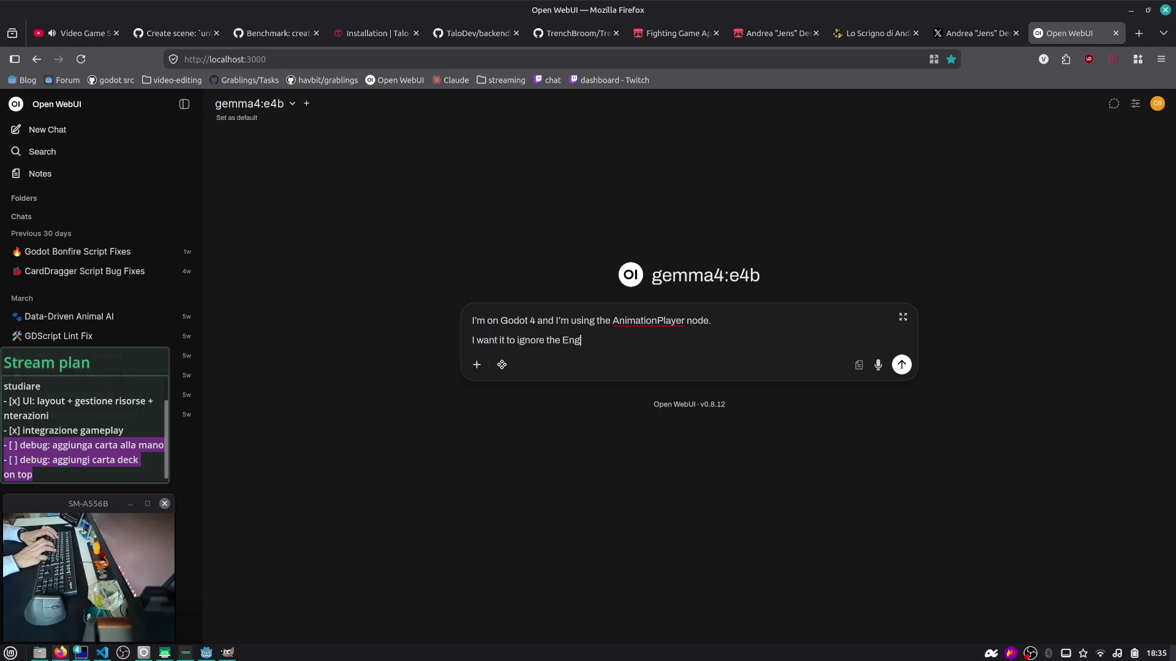
Step: Look up time_scale in Godot's built-in Engine class documentation
key(alt+Tab)
key(F1)
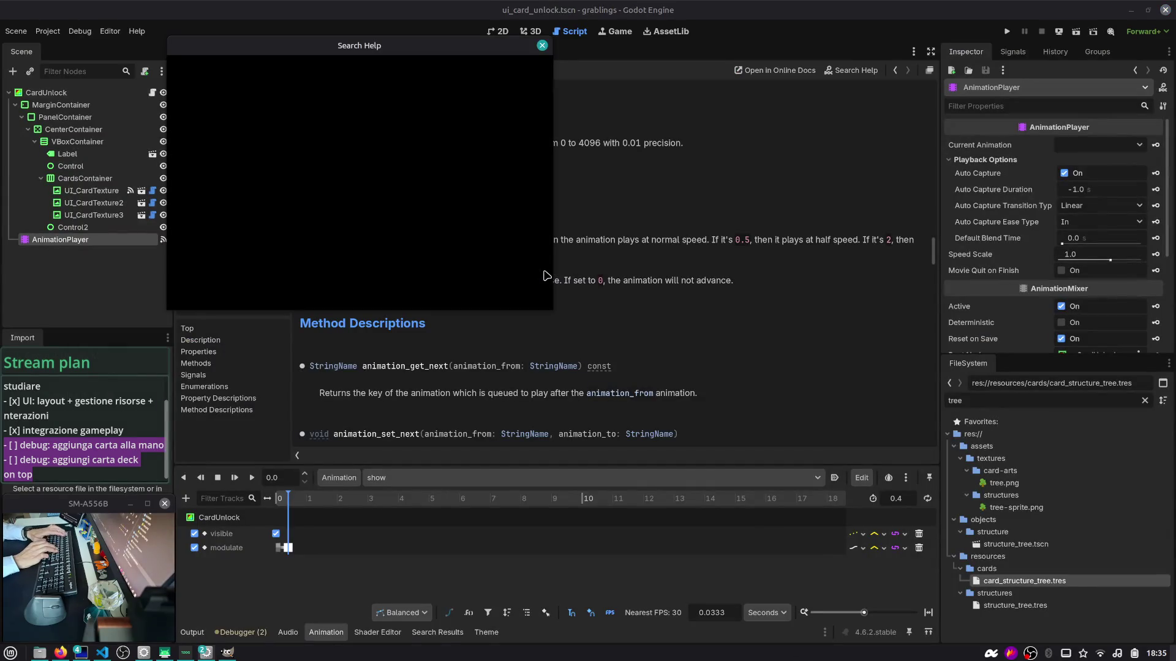
text(engine)
key(Return)
key(ctrl+f)
text(time_scale)
key(Return)
key(alt+Tab)
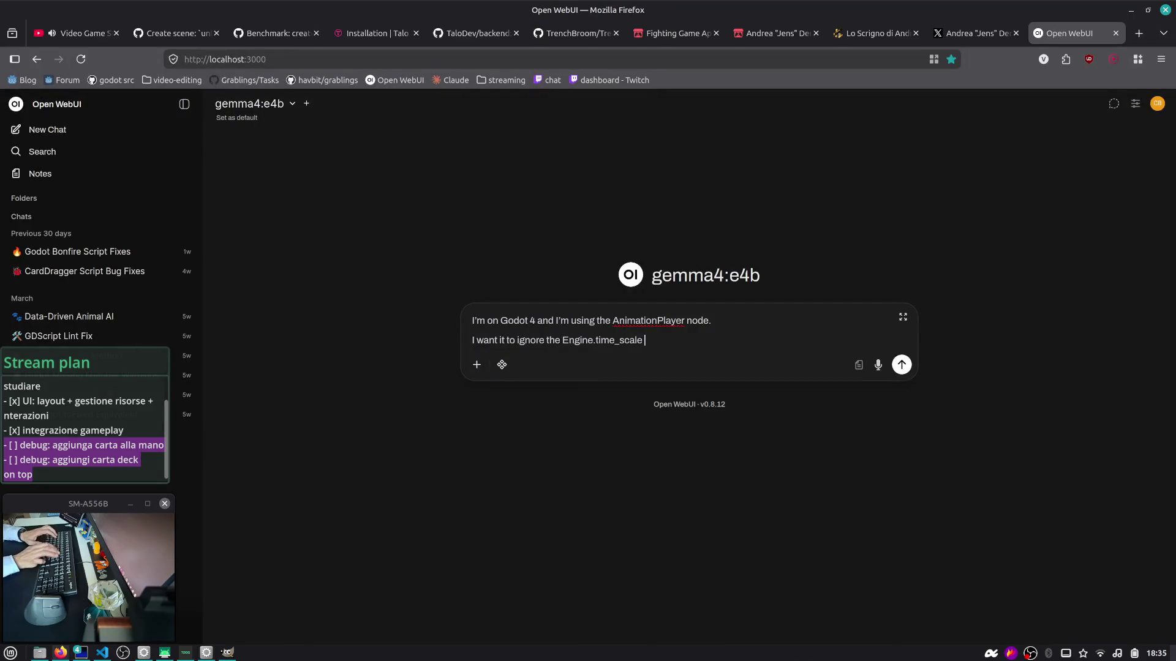
Step: Fix the draft's wording around the time_scale property and send the question
text(property)
click(660, 340)
key(Left)
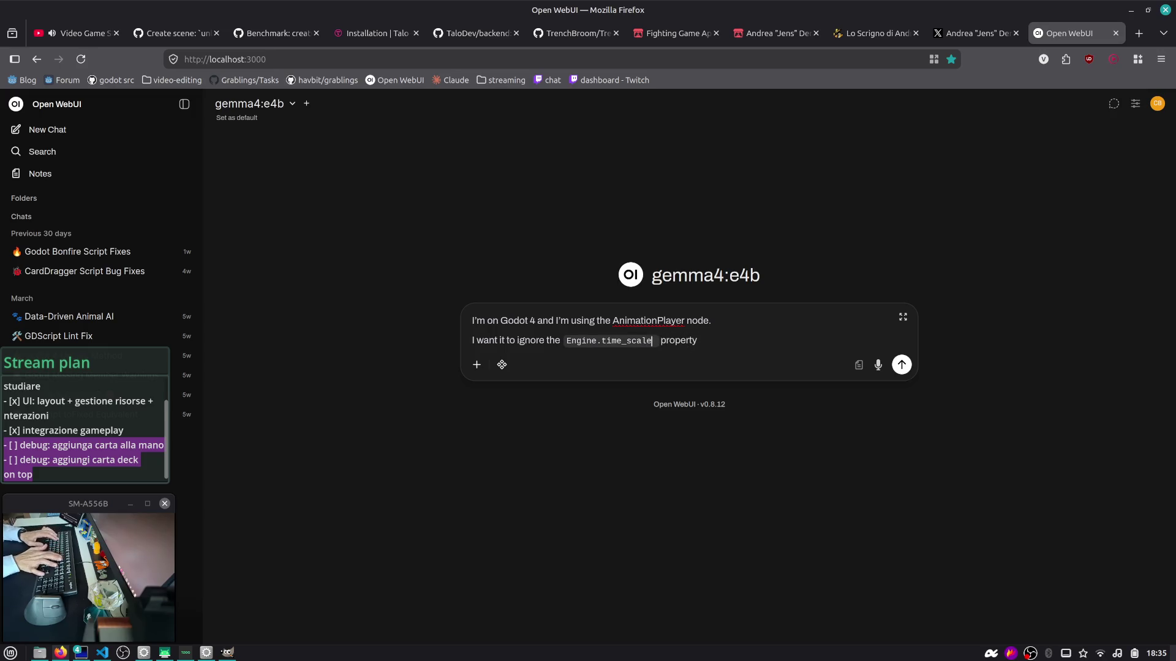
key(Right)
key(Right)
key(Delete)
key(End)
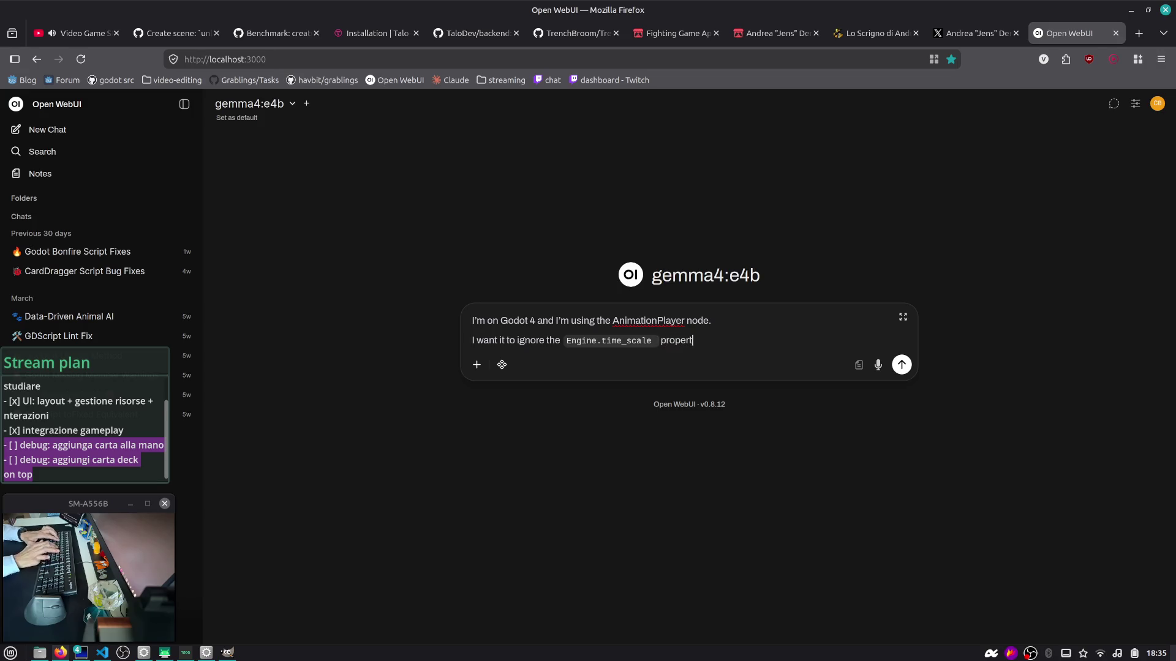
key(ctrl+shift+Left)
key(ctrl+shift+Left)
text(I)
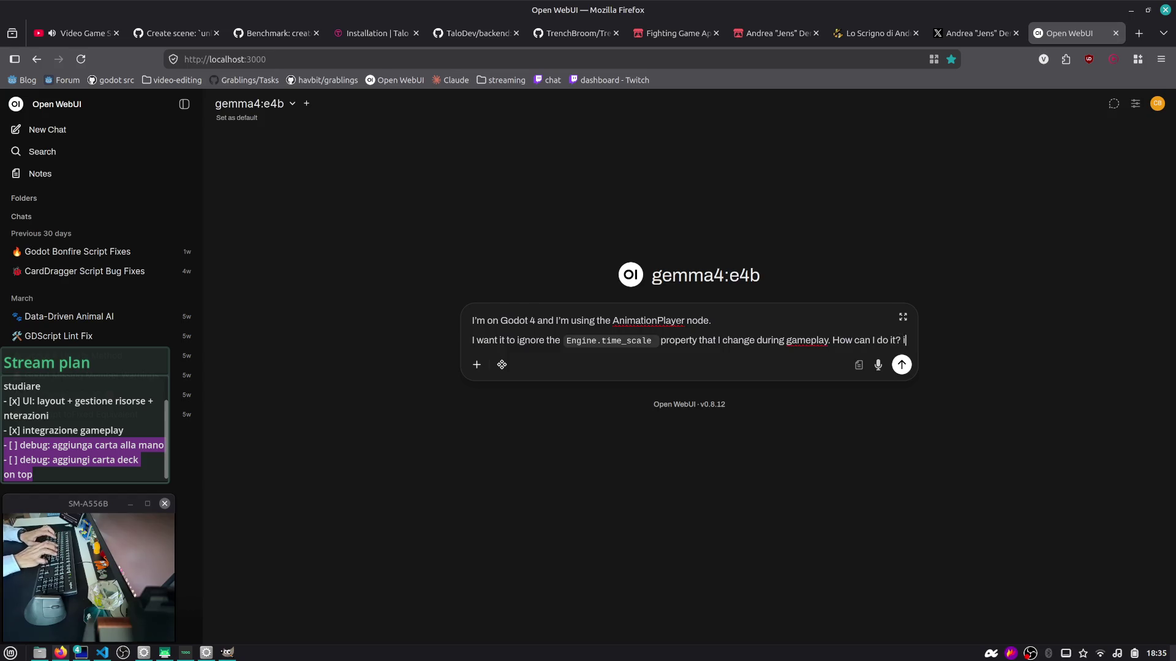
text(scale p)
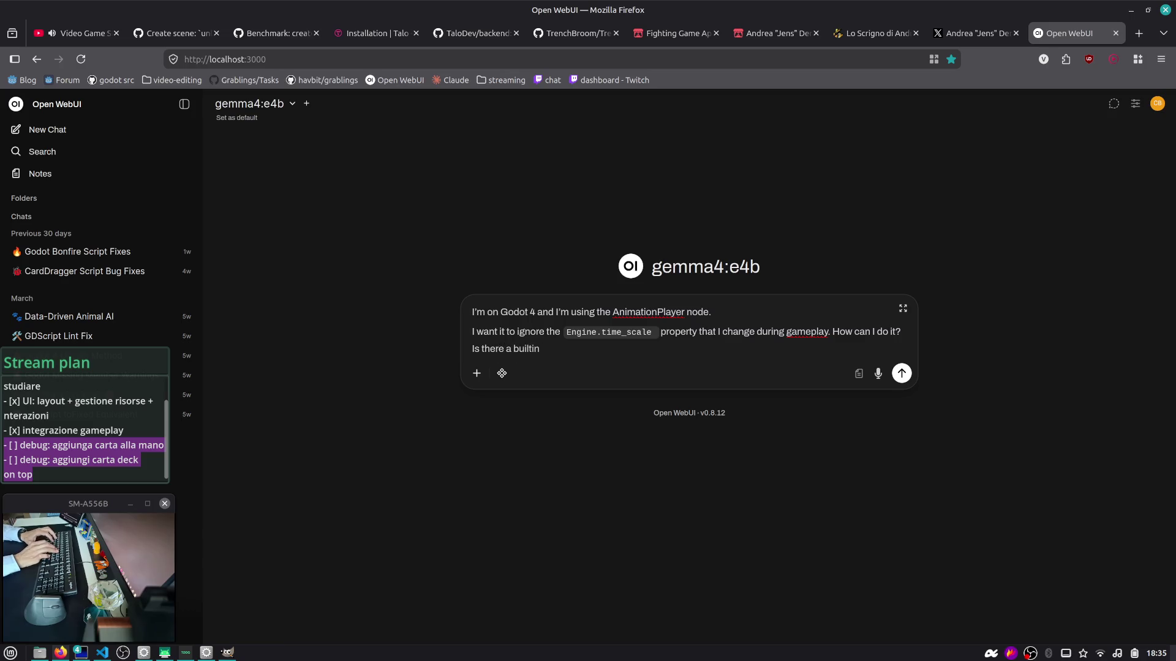
text(roperty like ?)
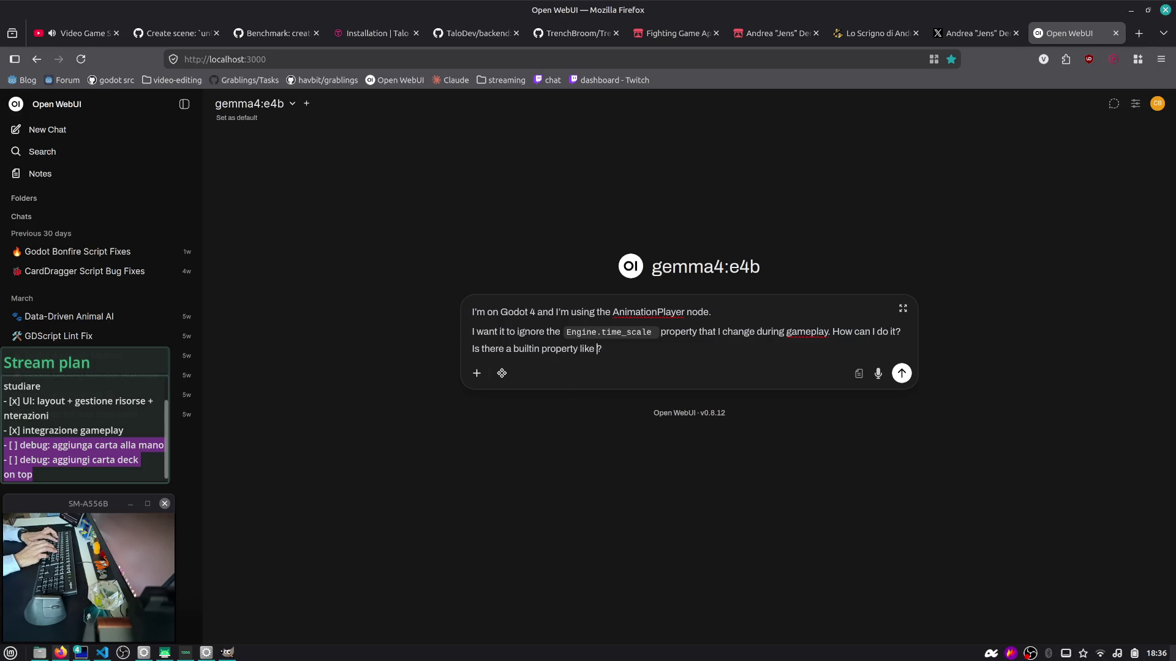
key(BackSpace)
key(BackSpace)
key(BackSpace)
key(ctrl+a)
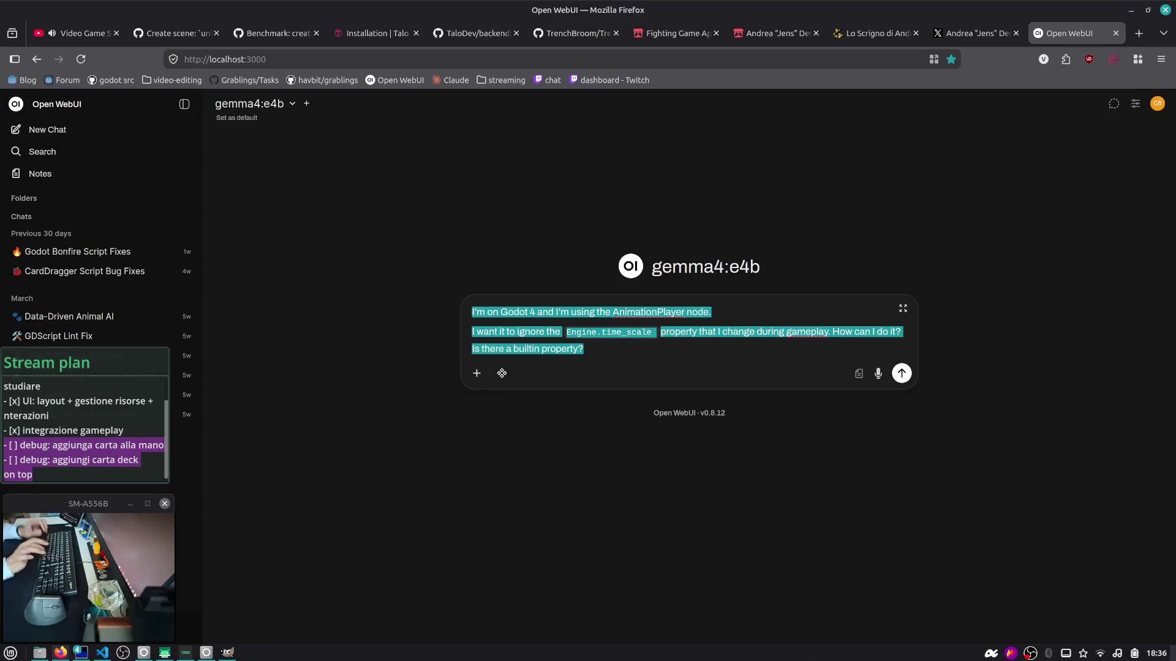
click(901, 373)
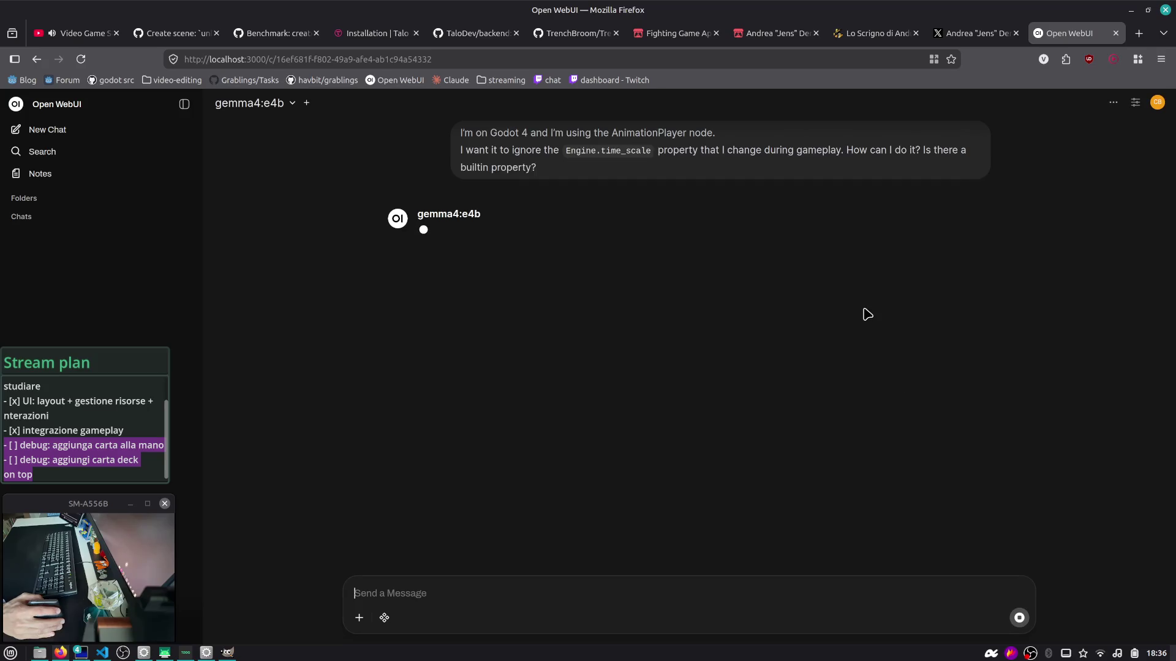
Step: Run 'watch -n 2 docker exec ollama ollama ps' in a terminal and move it aside
key(alt+Tab)
key(Escape)
key(alt+Tab)
text(watch -n 2 docker exec ollama ollama ps)
key(Return)
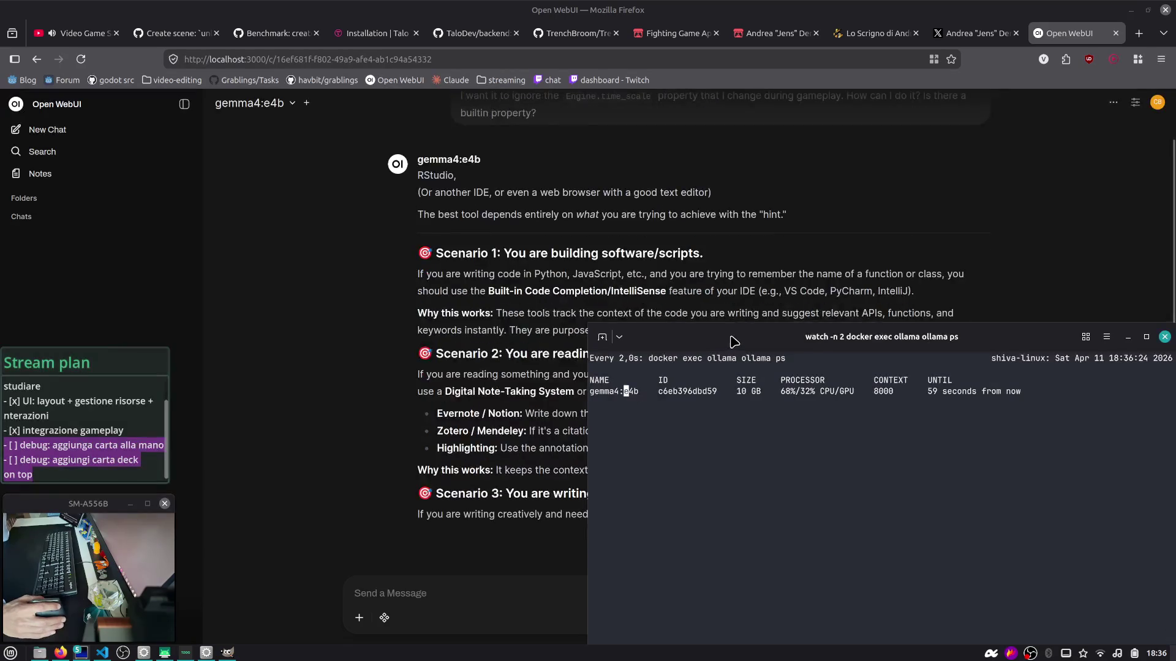
mouse_move(1007, 335)
mouse_down()
mouse_move(887, 355)
mouse_move(886, 495)
mouse_move(629, 454)
mouse_move(196, 150)
mouse_move(123, 150)
mouse_move(143, 237)
mouse_up()
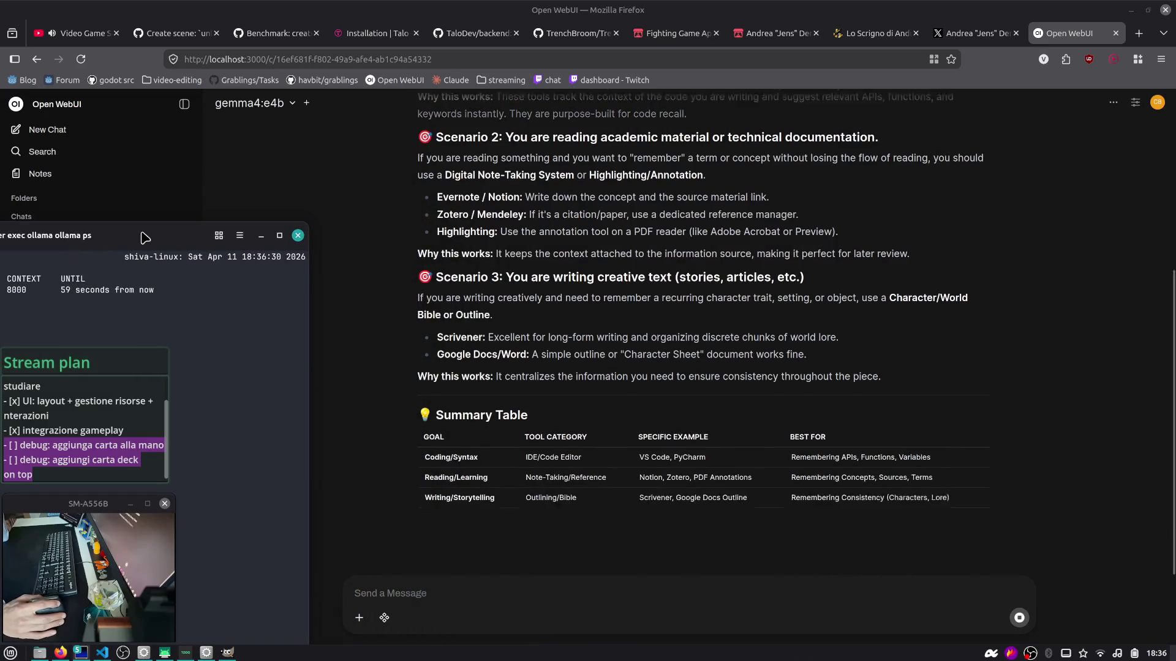
Step: Read the off-topic RStudio reply and search the web for 'rstudio'
scroll(410, 261, up, 3)
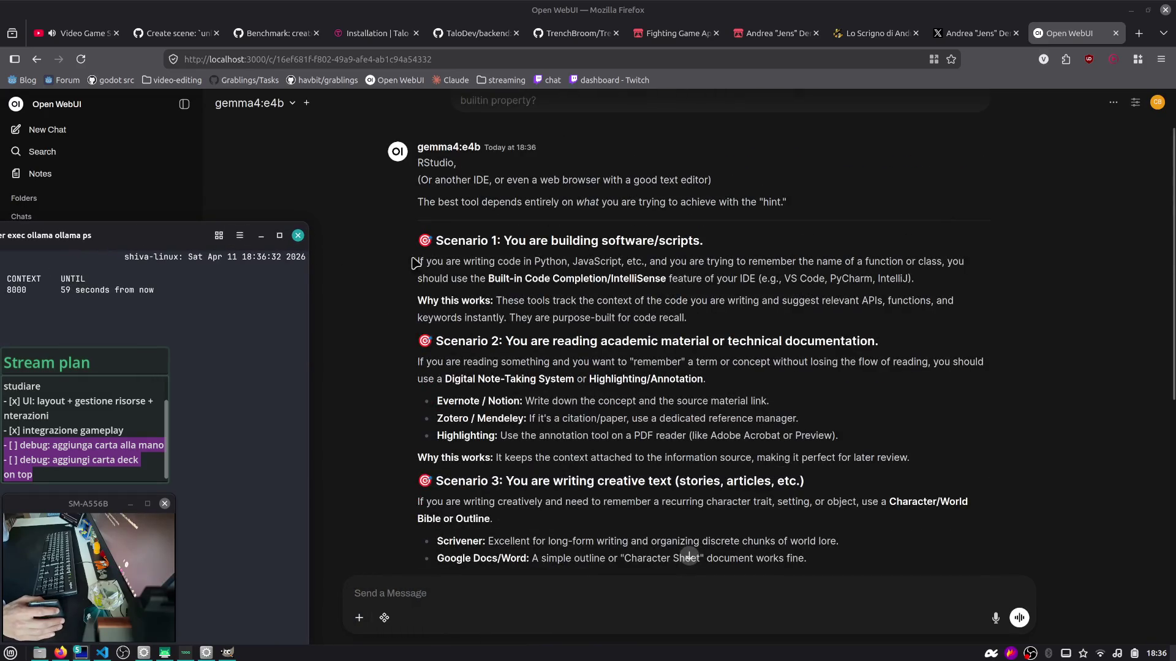
double_click(435, 162)
click(469, 331)
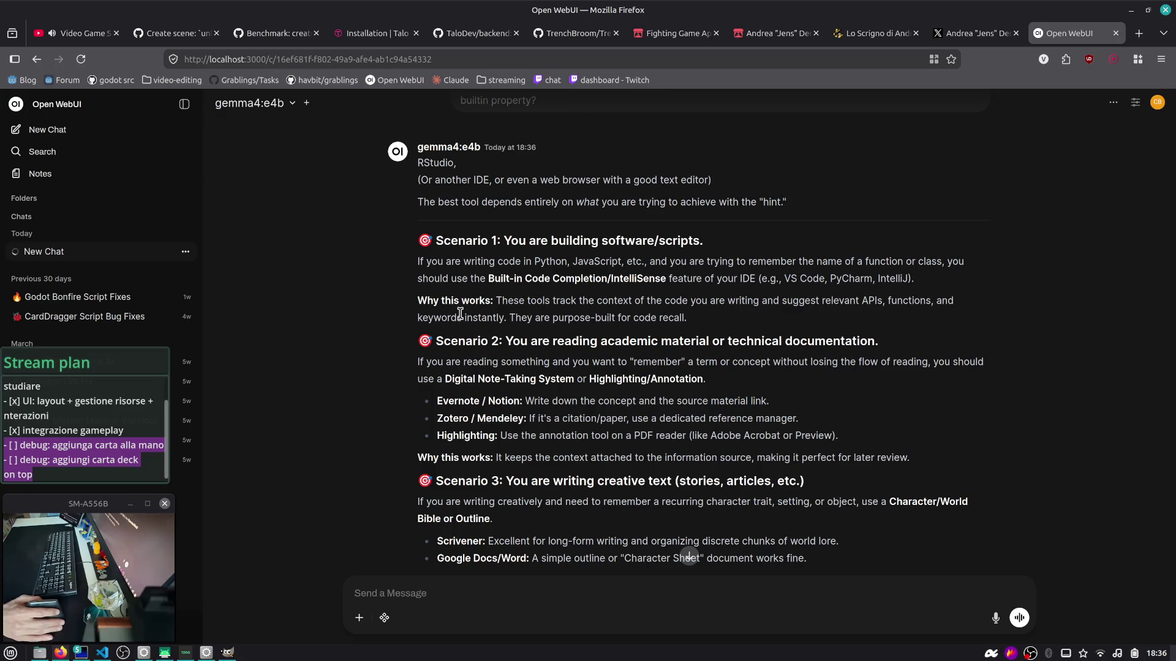
key(ctrl+t)
text(rstudio)
key(Return)
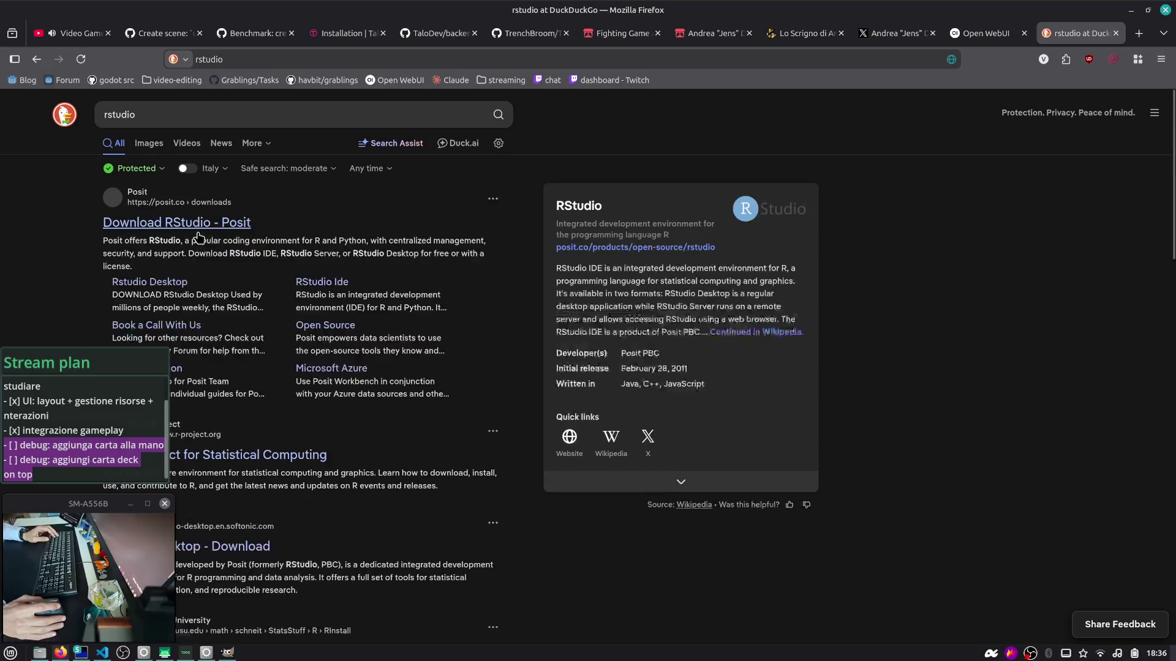
scroll(195, 231, down, 2)
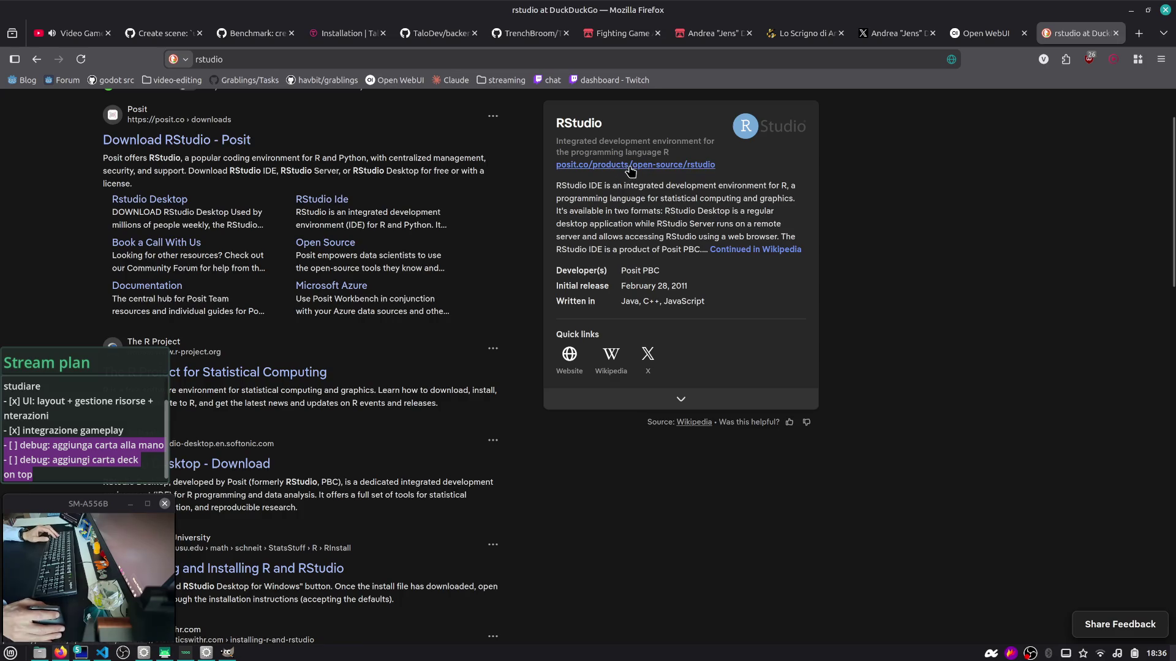
key(ctrl+w)
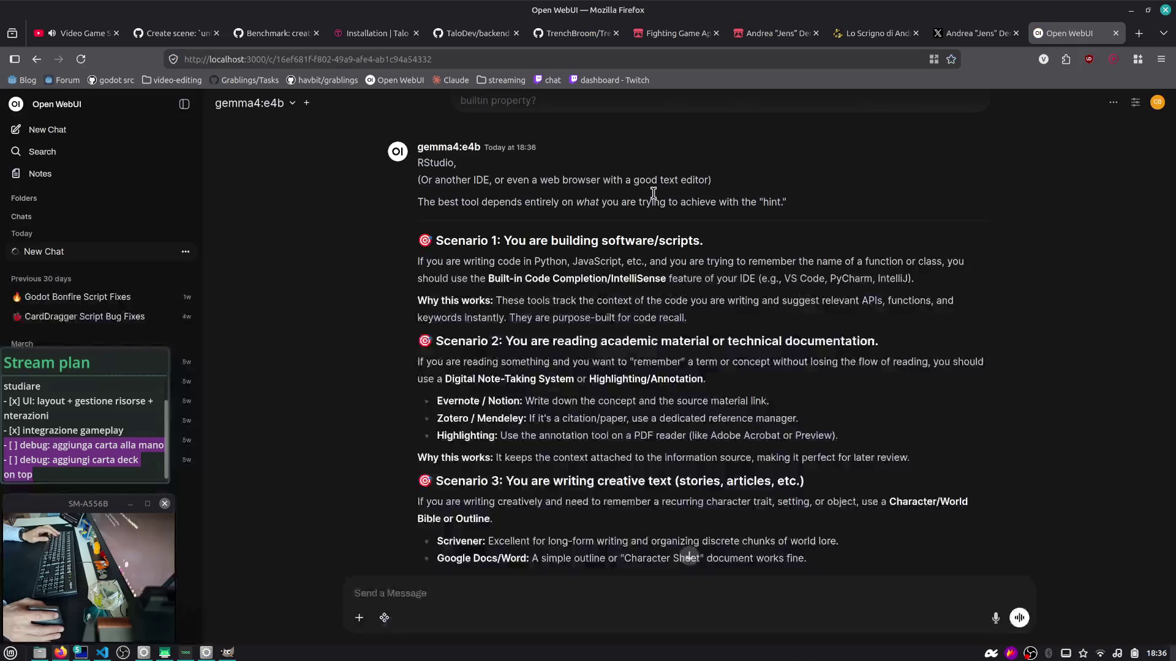
Step: Switch the chat model to qwen3.5:9b after briefly picking qwen3.5:4b
drag(524, 180, 727, 181)
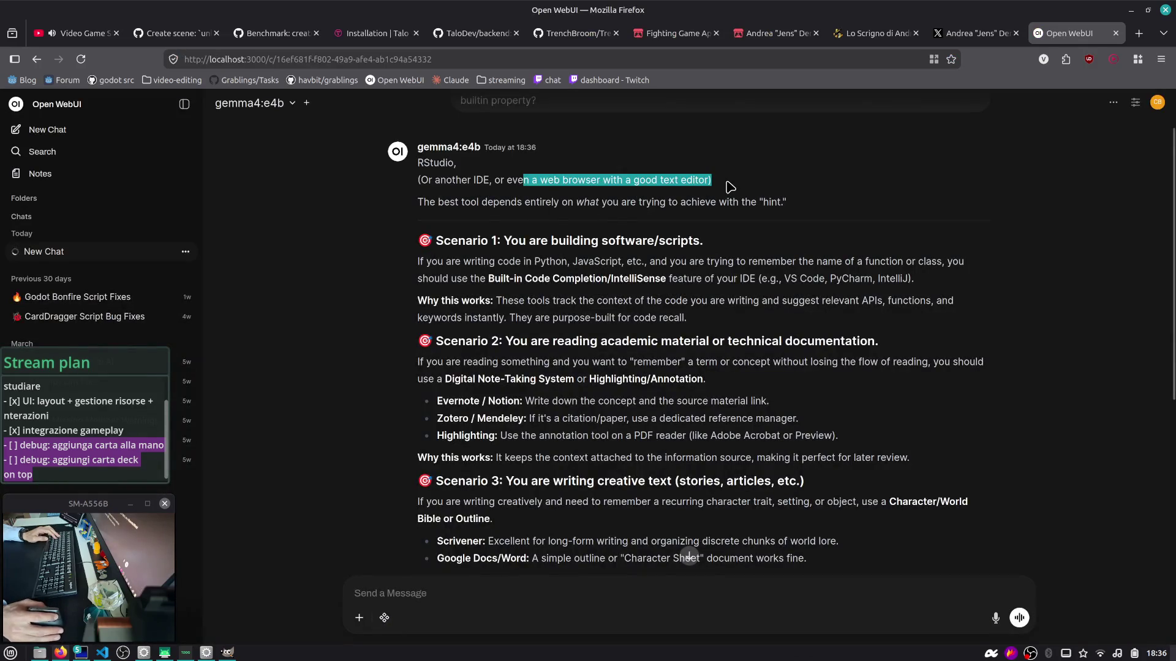
click(560, 256)
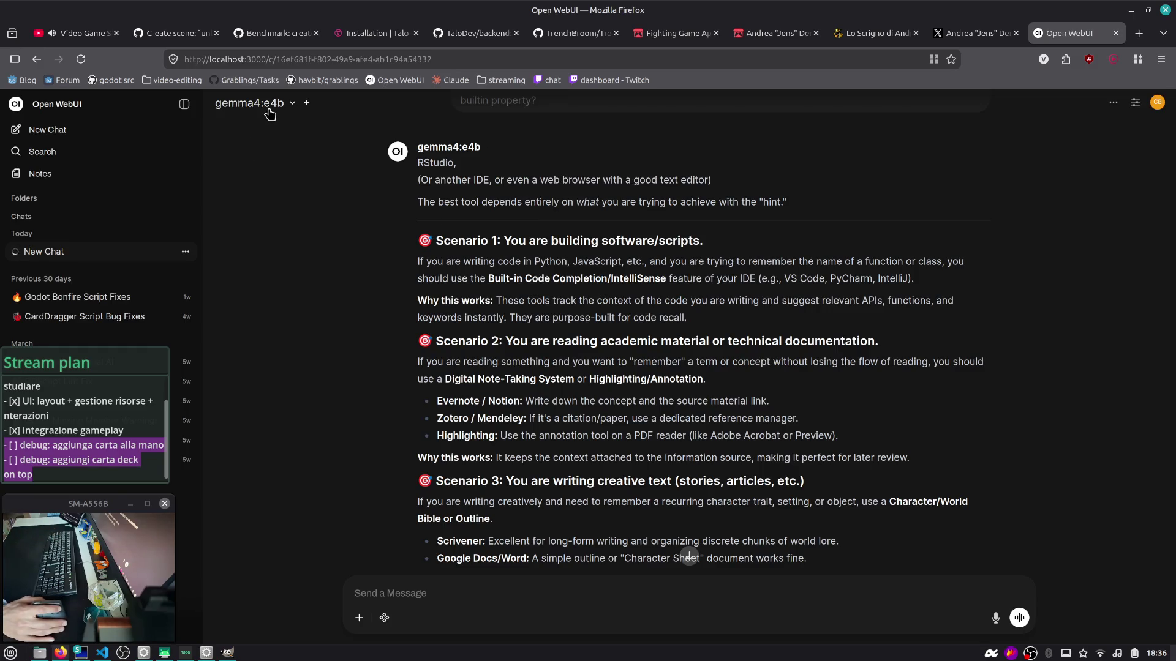
click(268, 112)
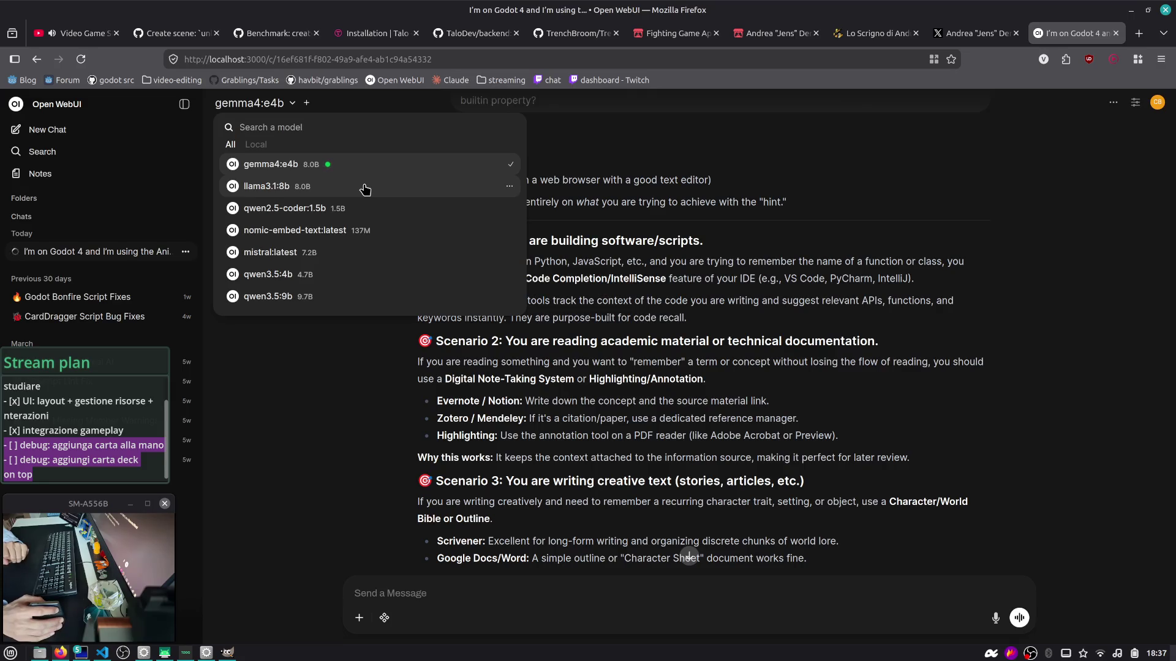
scroll(331, 208, down, 2)
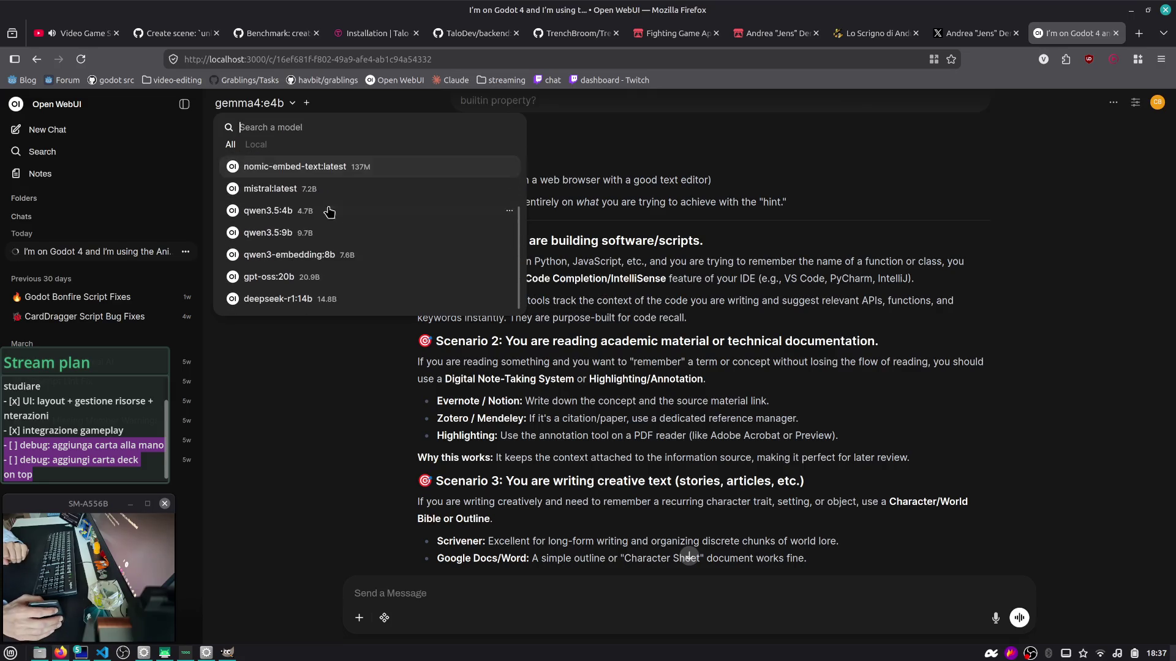
click(312, 211)
scroll(306, 184, down, 5)
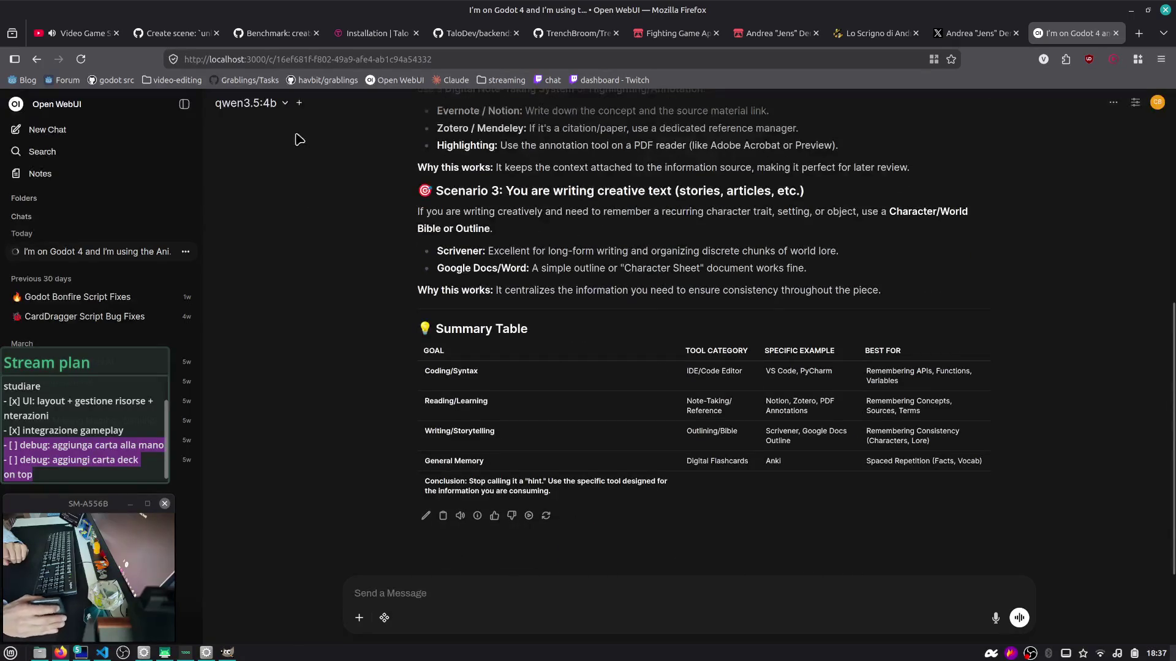
click(264, 103)
click(319, 260)
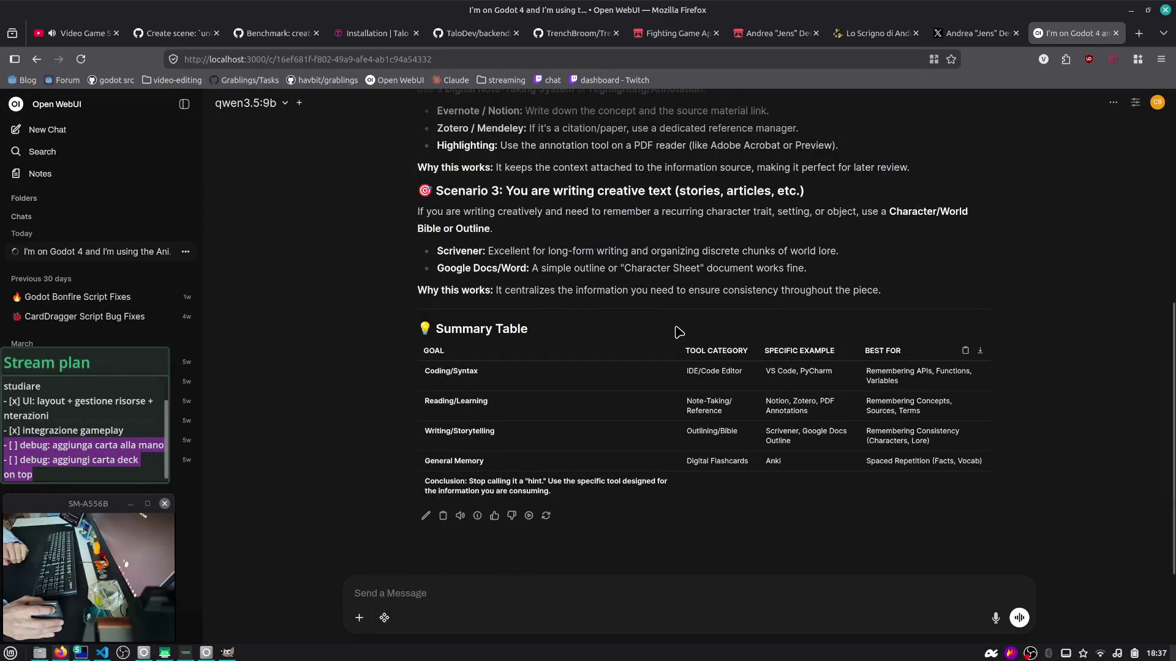
Step: Paste the Godot question into the message box and regenerate the answer with Try Again
click(762, 586)
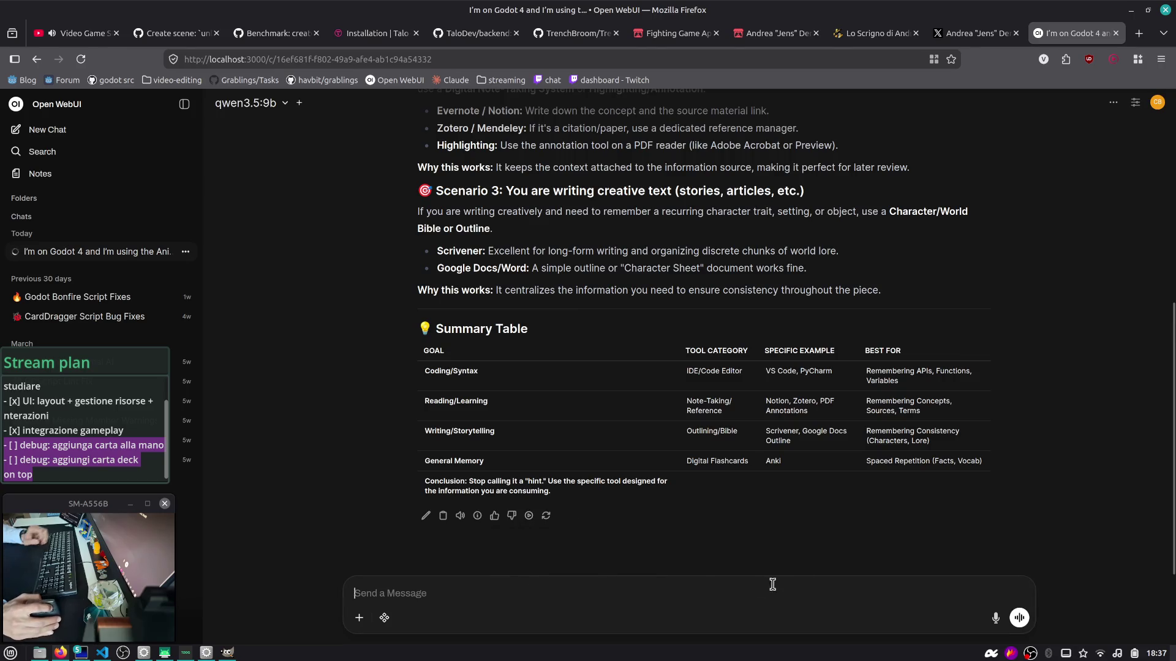
text(I'm on Godot 4 and I'm using the AnimationPlayer node. I want it to ignore the Engine.time_scale property that I change during gameplay. How can I do it? Is there a builtin property?)
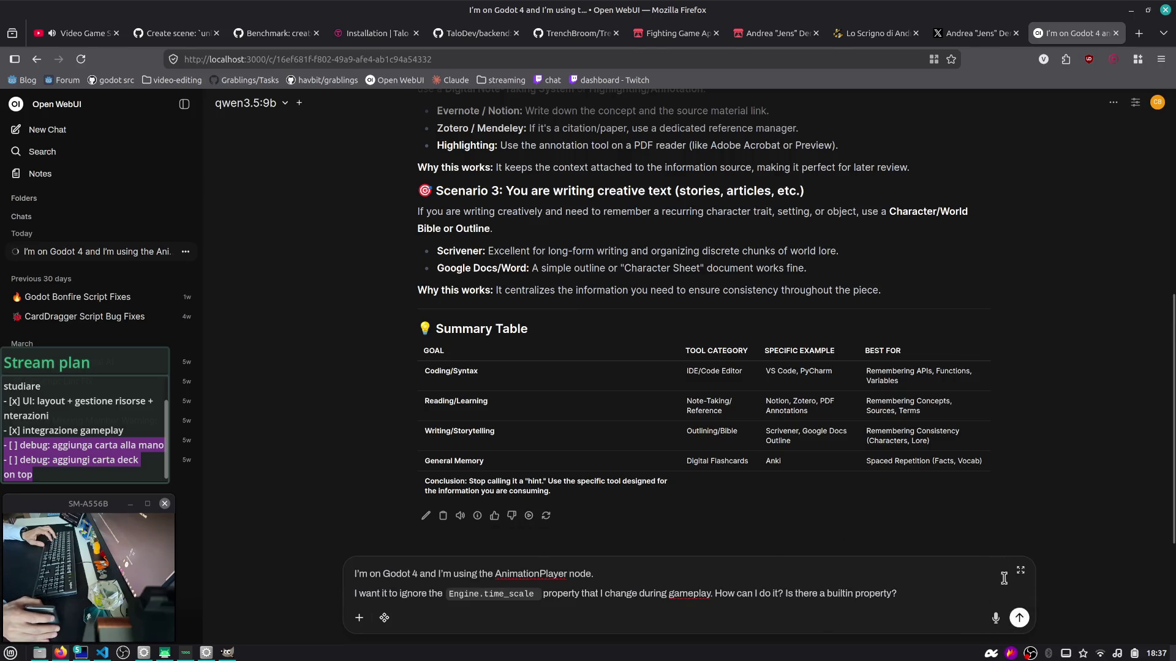
scroll(972, 473, up, 5)
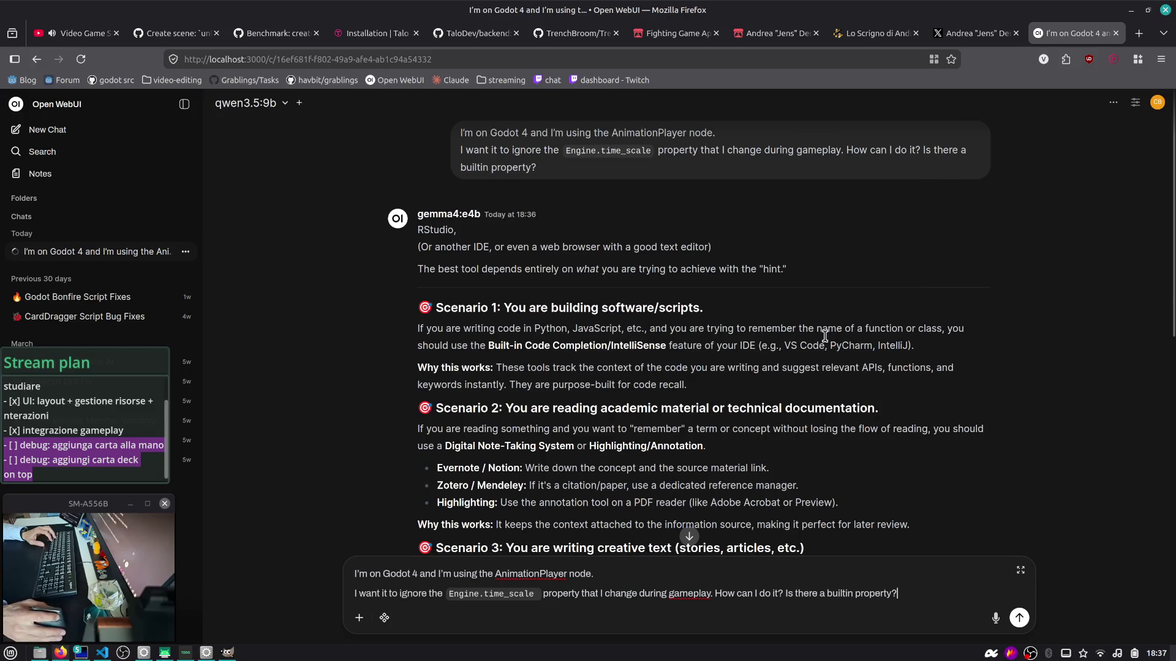
scroll(837, 327, down, 5)
click(546, 496)
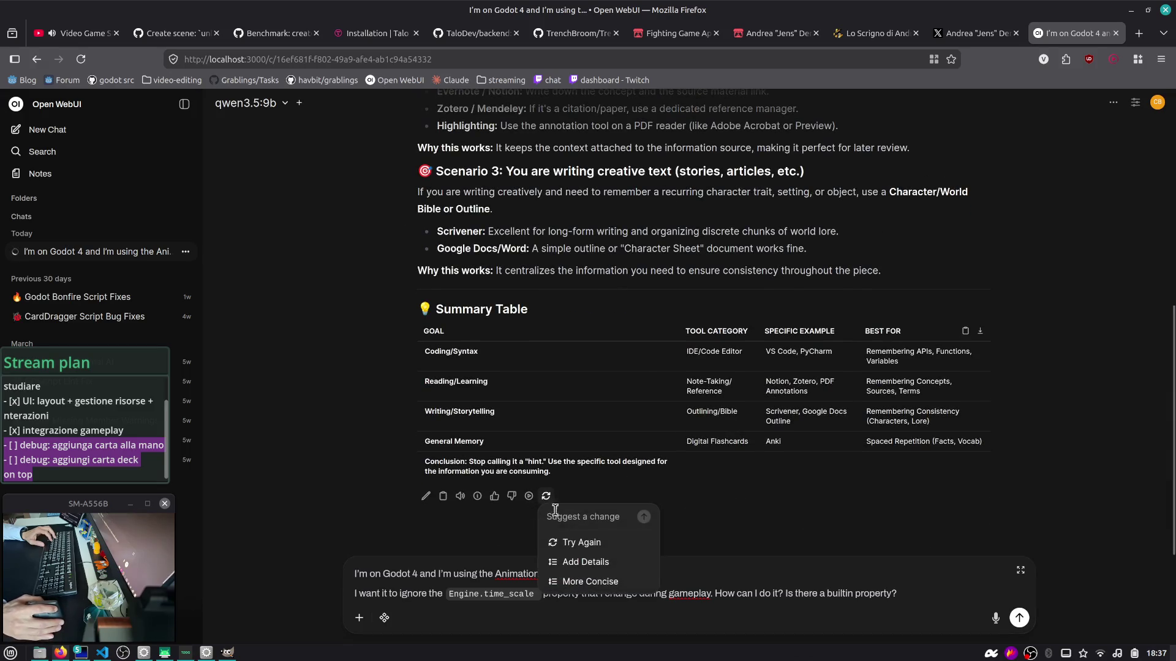
click(581, 543)
Step: Clear the leftover prompt and move the ollama ps monitor terminal to the right side
key(ctrl+a)
key(BackSpace)
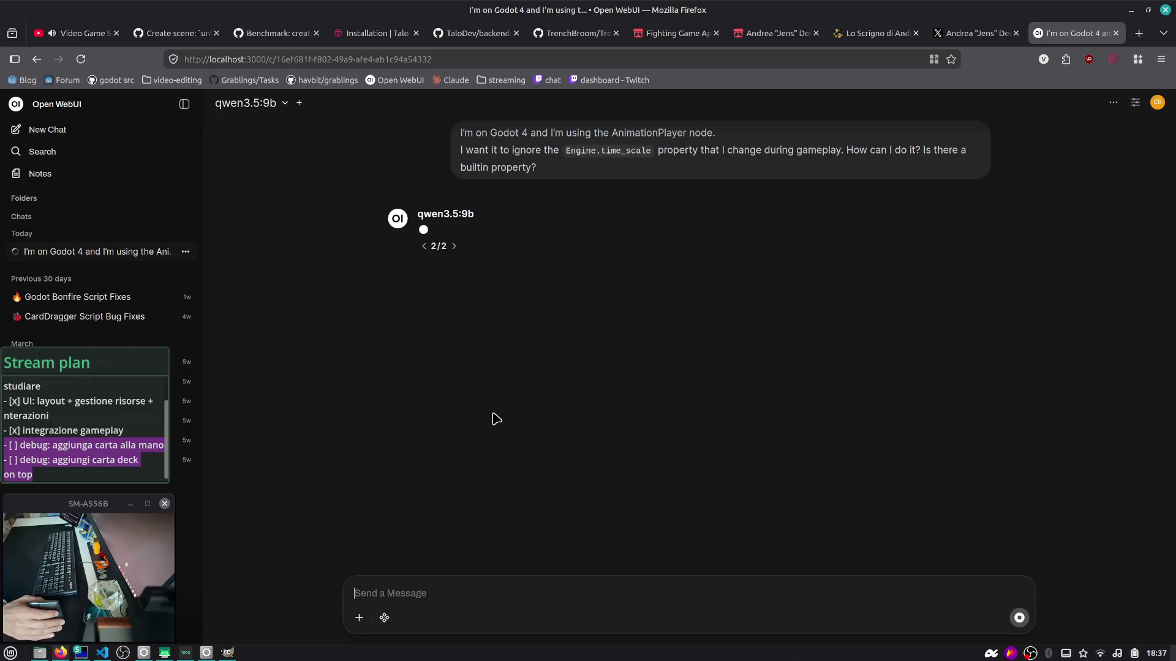
key(alt+Tab)
key(alt+Tab)
drag(224, 381, 1026, 373)
mouse_move(606, 336)
mouse_down()
mouse_move(664, 429)
mouse_move(670, 488)
mouse_move(661, 325)
mouse_move(667, 539)
mouse_move(699, 310)
mouse_up()
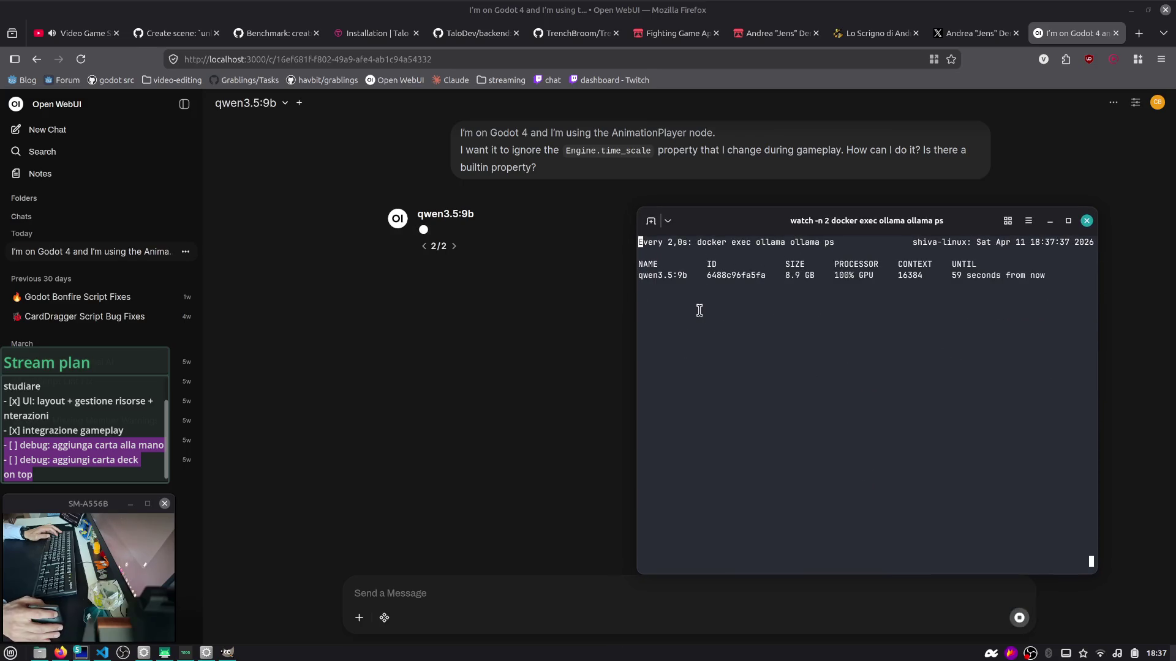
Step: Confirm the running model shows 100% GPU and settle the monitor terminal in place
drag(639, 275, 709, 275)
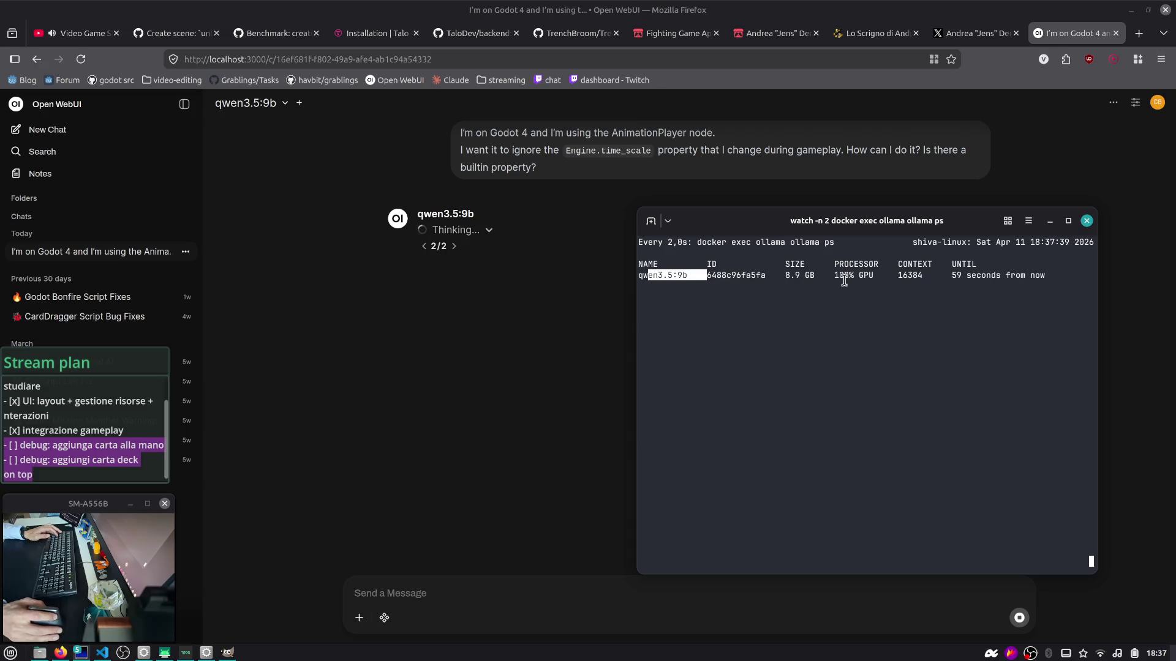
drag(893, 275, 815, 274)
key(ctrl+alt+Right)
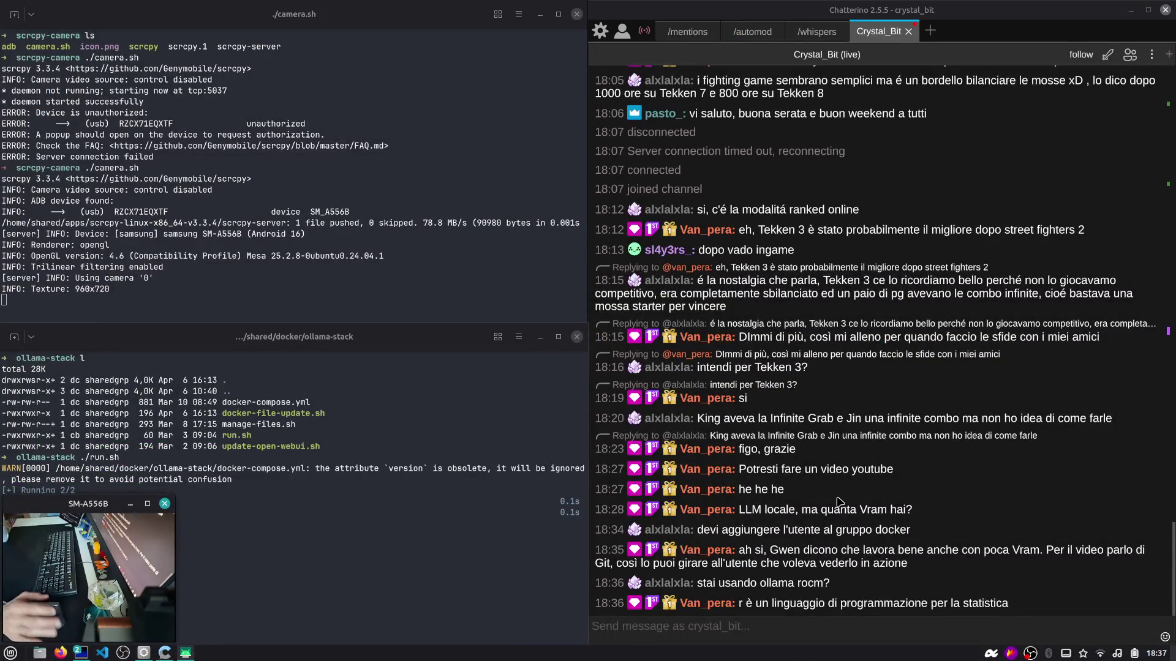
key(ctrl+alt+Left)
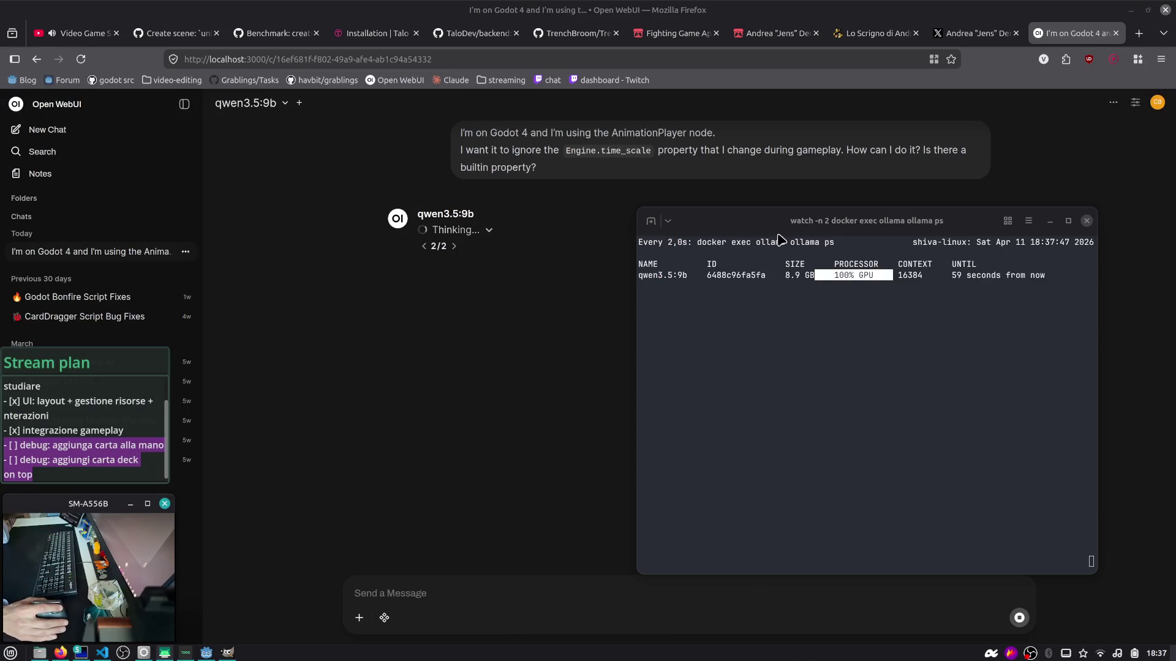
drag(782, 231, 759, 223)
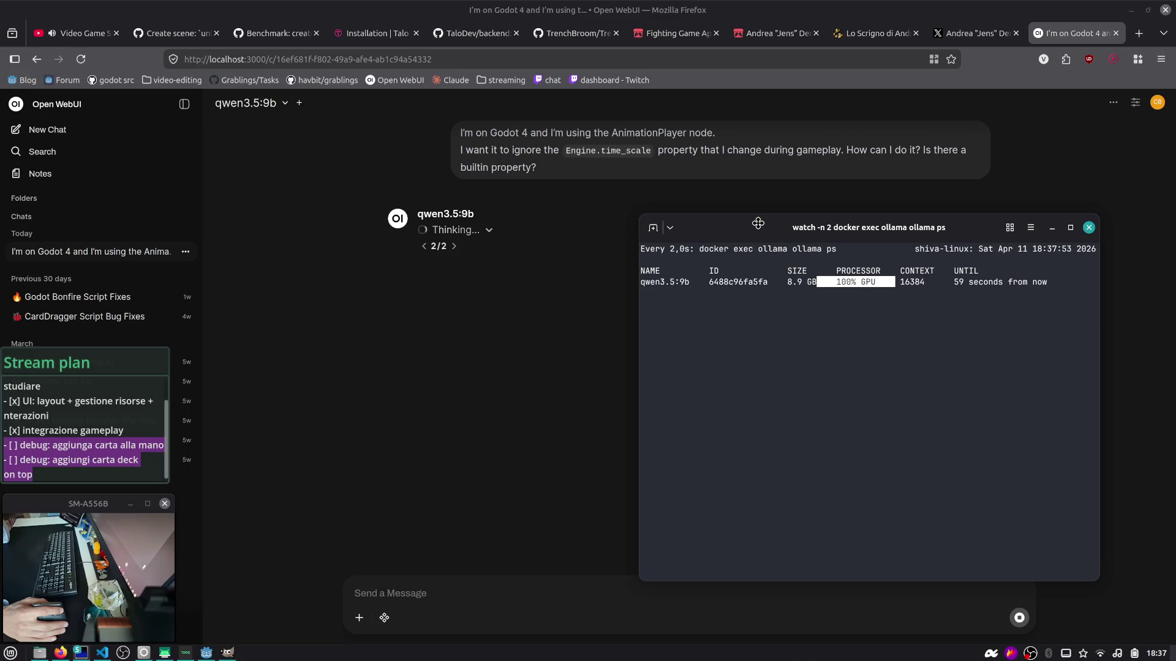
drag(758, 223, 758, 224)
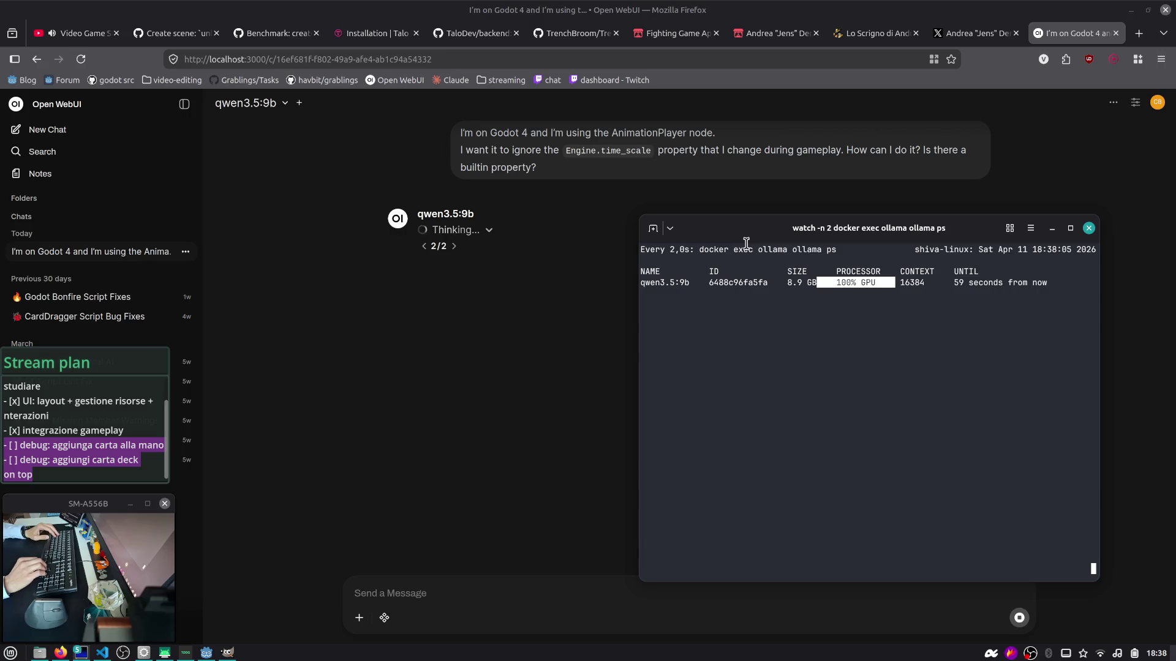
key(ctrl+shift+t)
Step: Run amdgpu_top to inspect GPU and VRAM usage, then return to the ollama ps tab and Workspace 2
text(amdgpu_top)
key(Return)
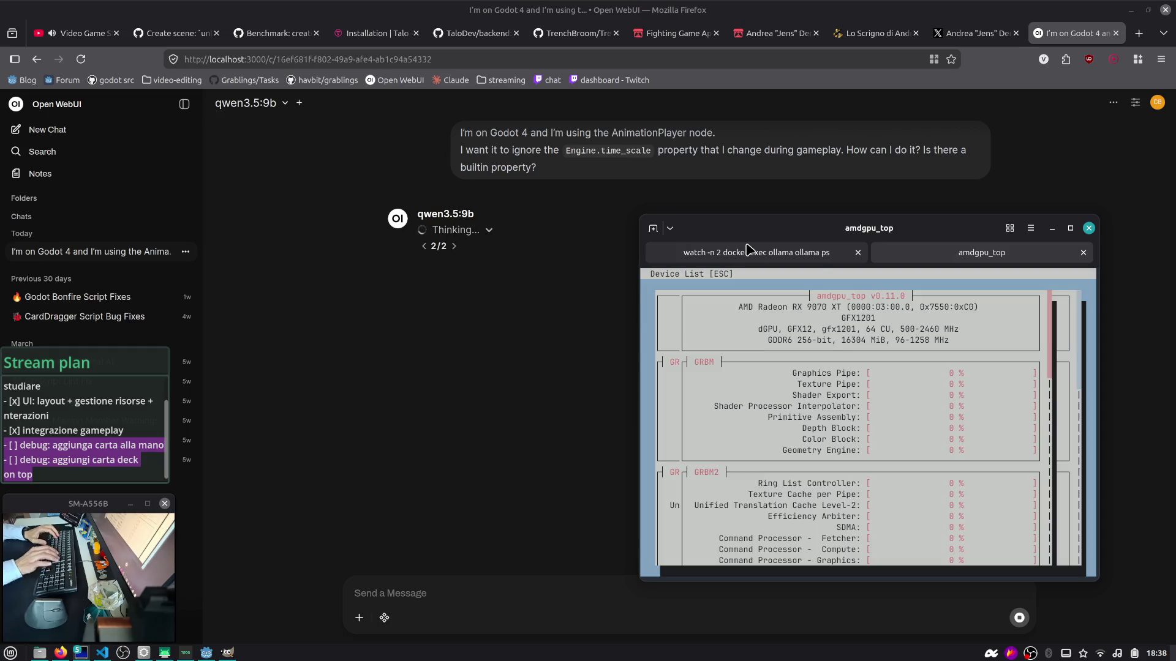
scroll(790, 377, down, 6)
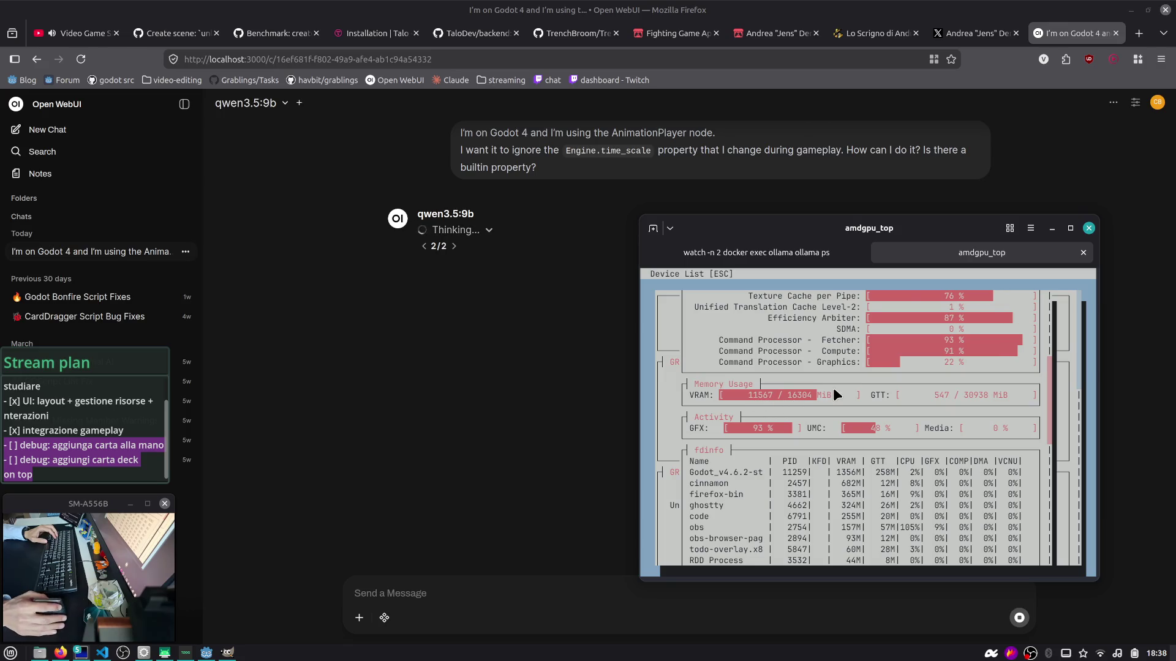
scroll(833, 388, up, 6)
click(765, 253)
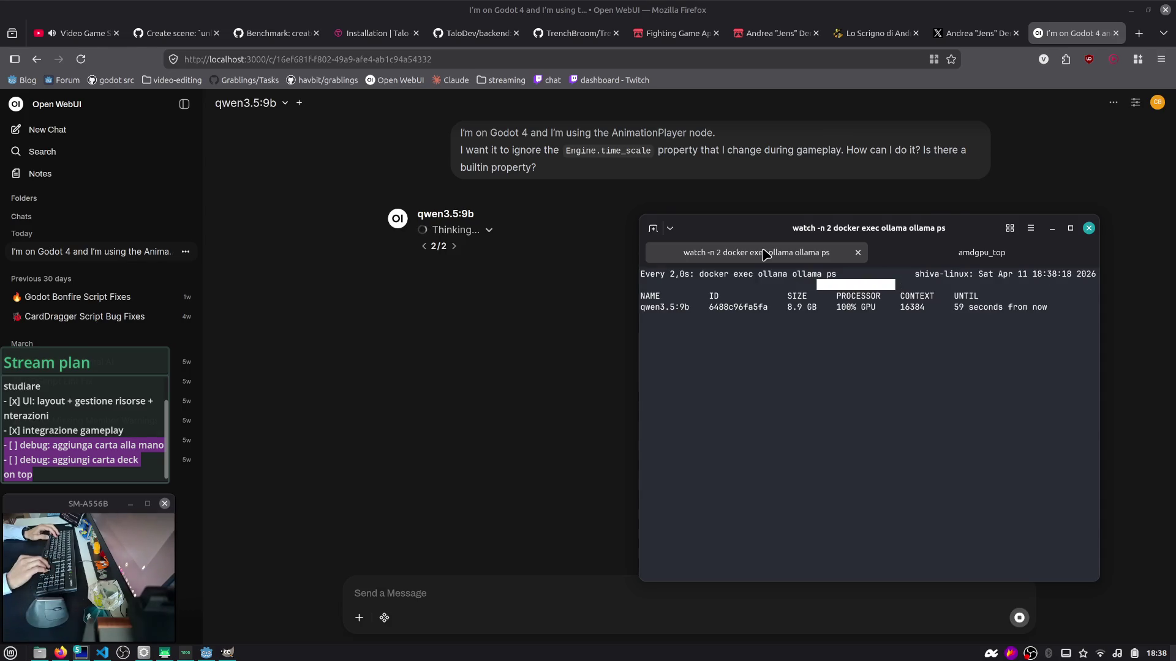
key(super+2)
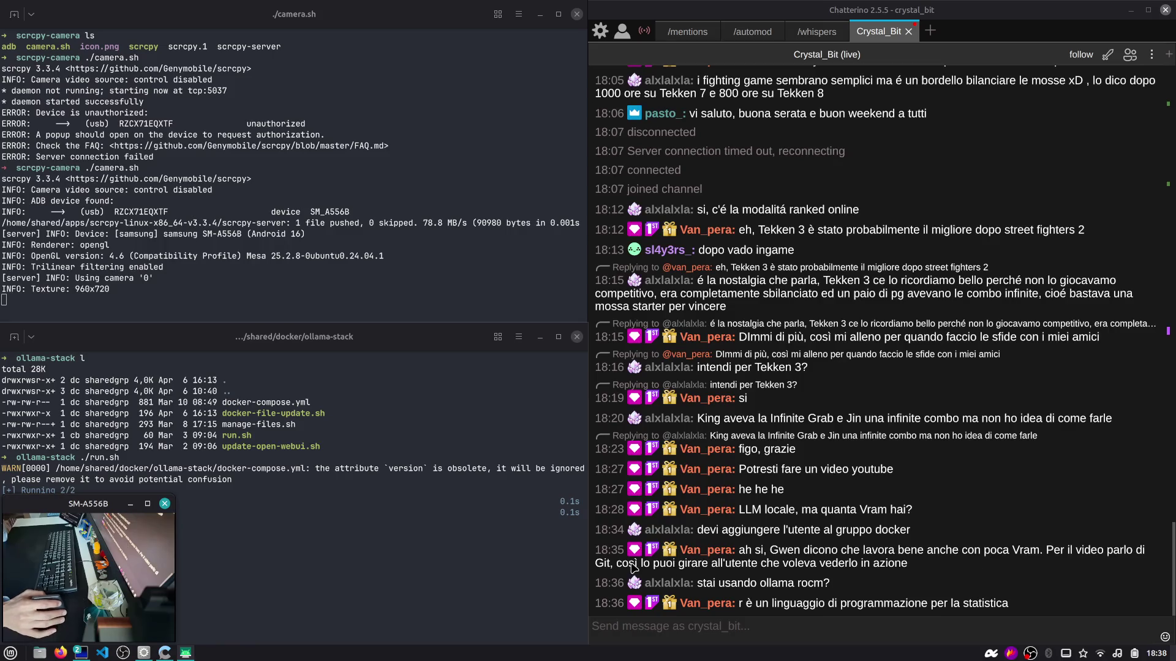
Step: Read the newest Chatterino stream messages, toggle the mic mute, and return to Workspace 1
click(720, 568)
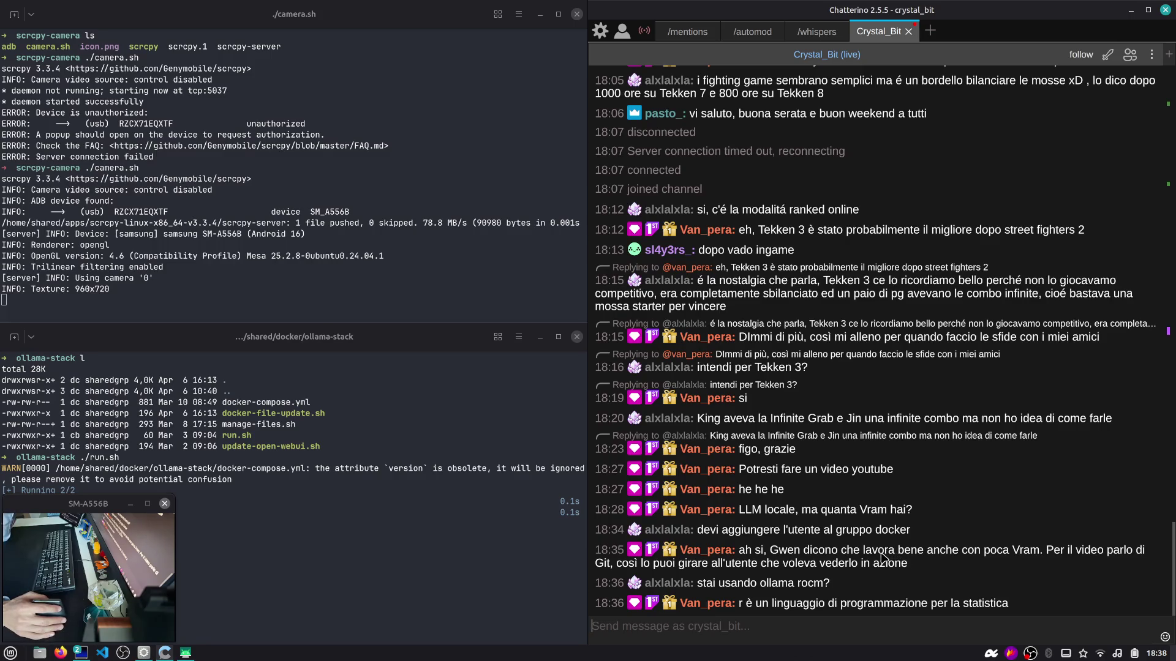
key(XF86AudioMicMute)
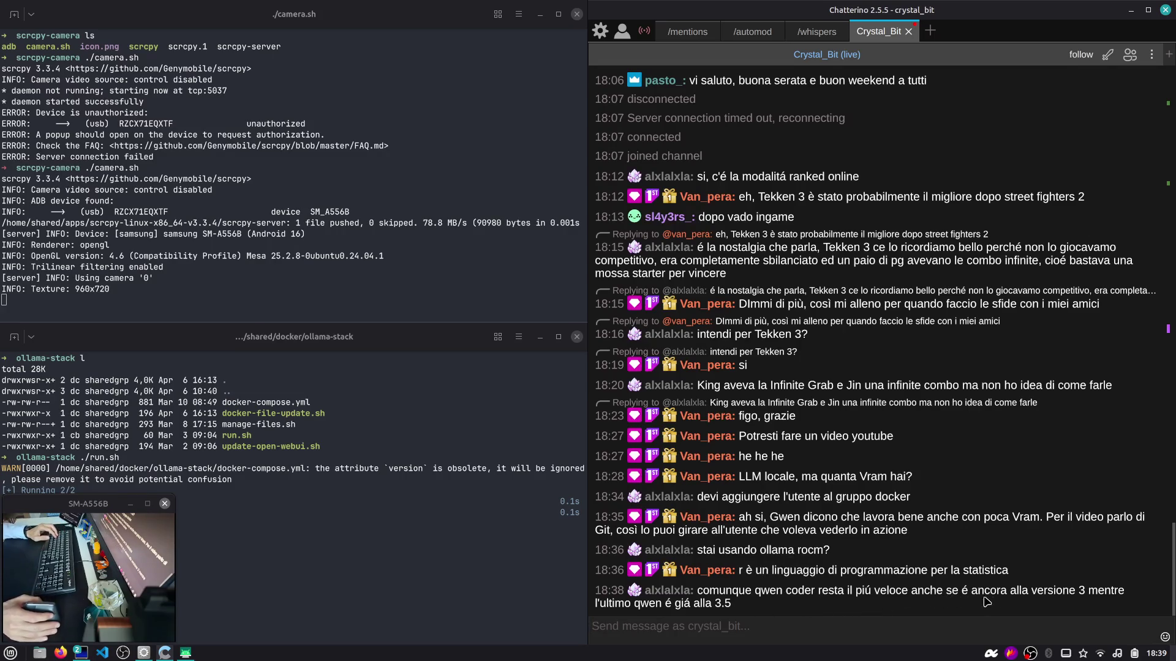
key(ctrl+alt)
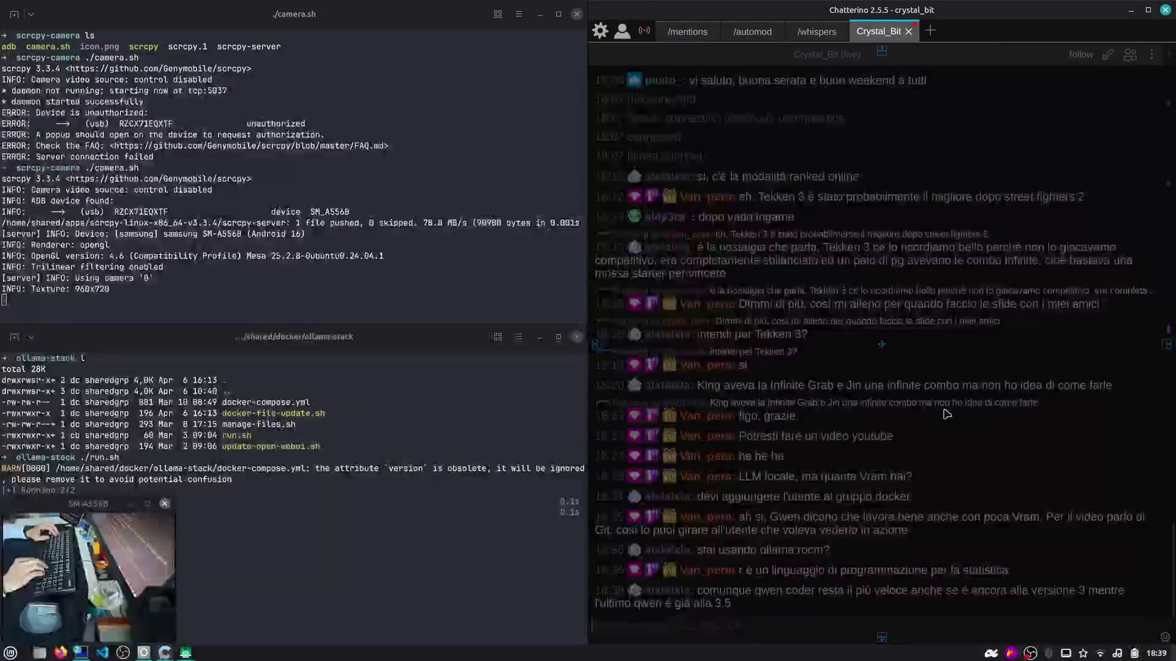
key(ctrl+alt+Right)
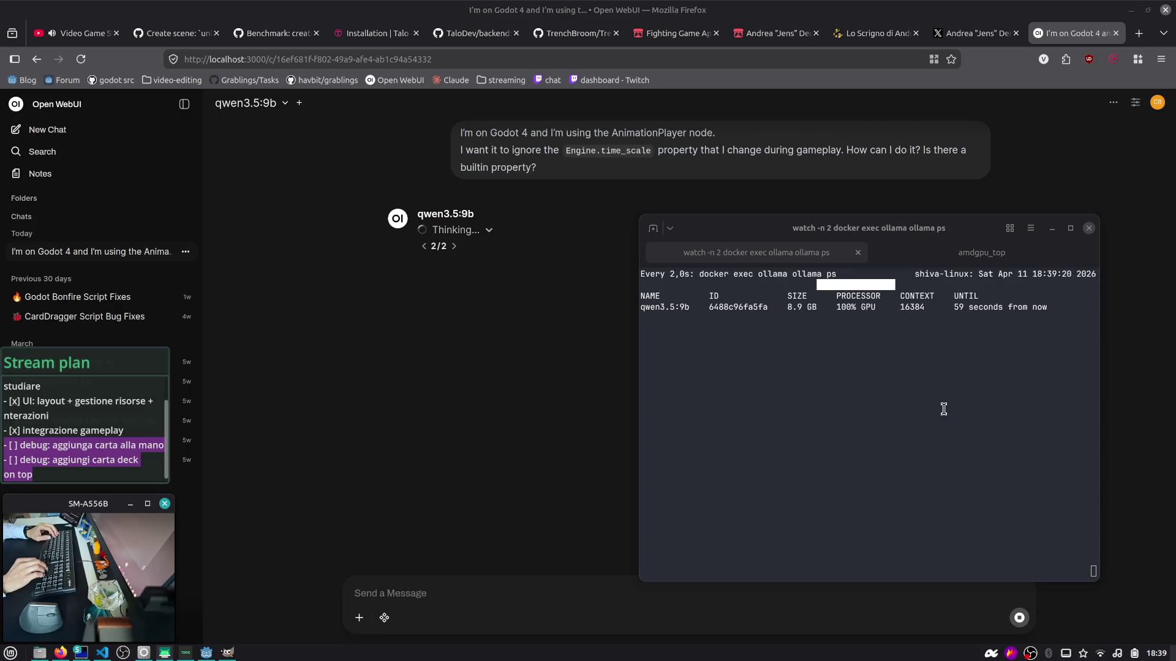
Step: Check the model list, glance at VS Code Source Control, and return to the qwen3.5:9b chat
click(265, 104)
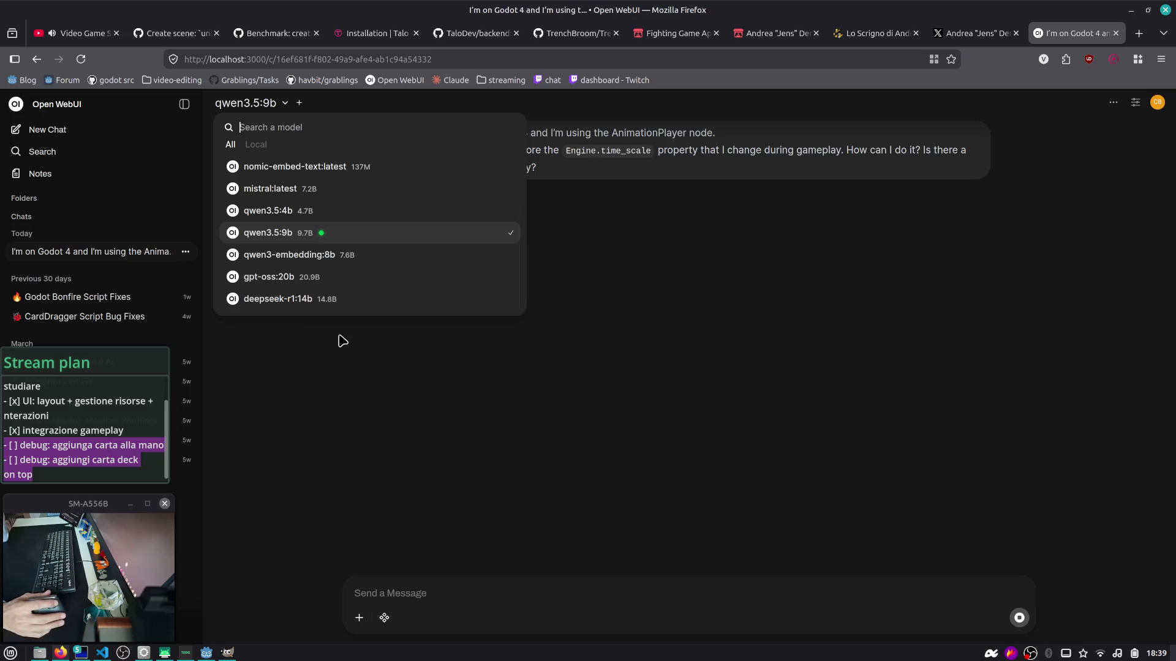
click(428, 475)
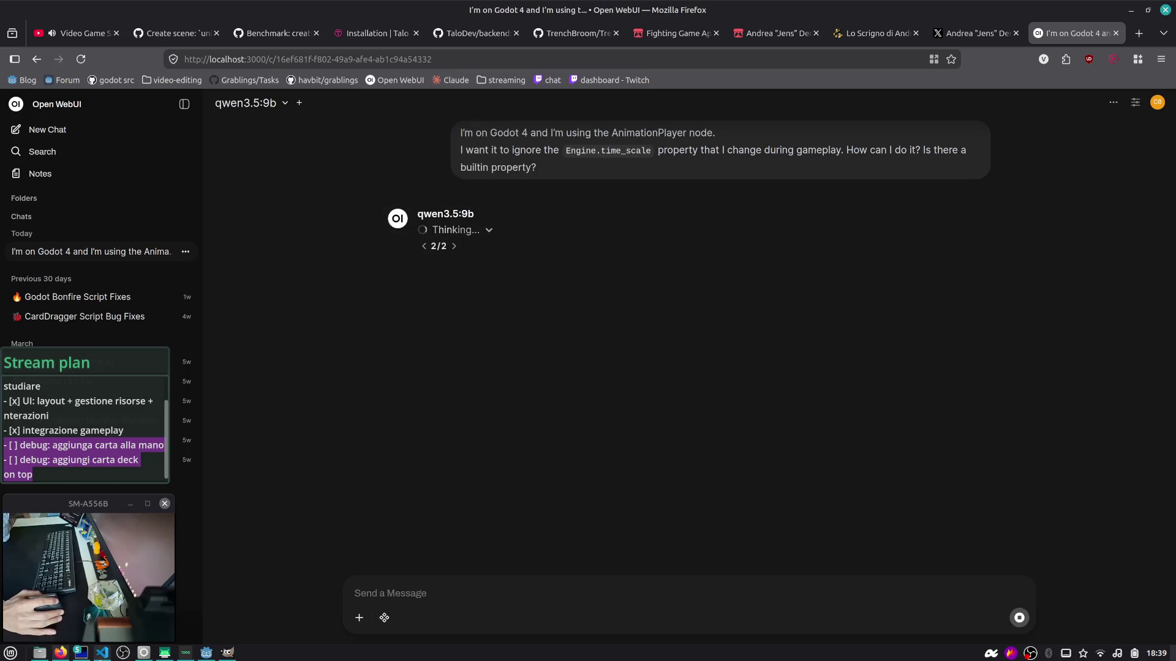
key(alt+Tab)
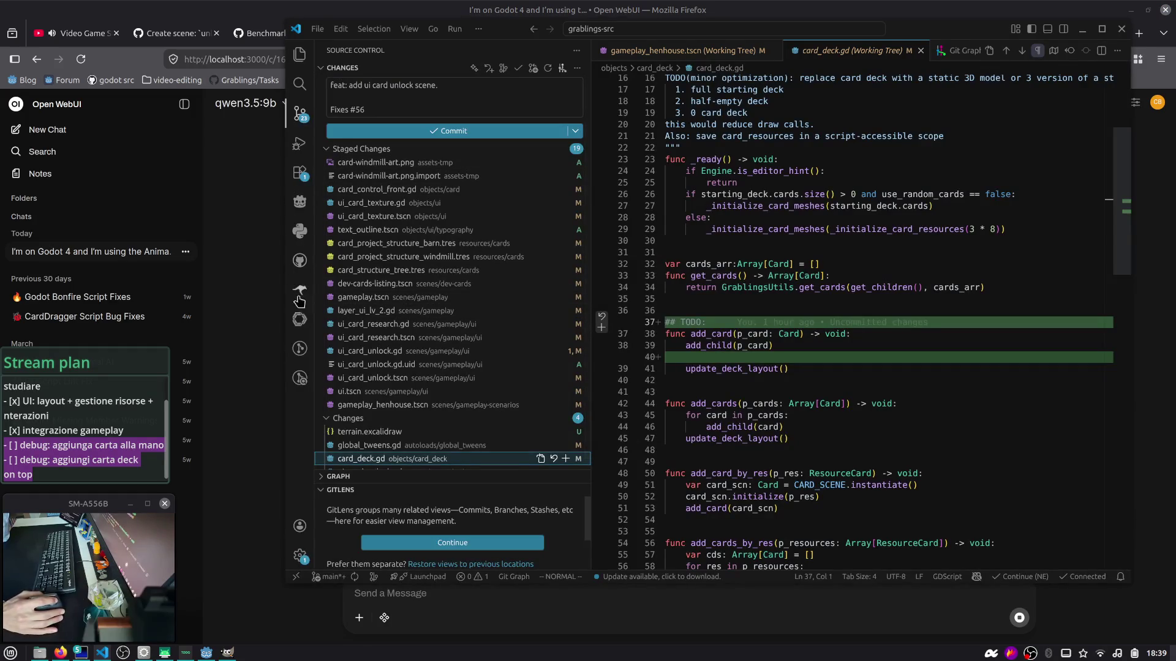
click(246, 268)
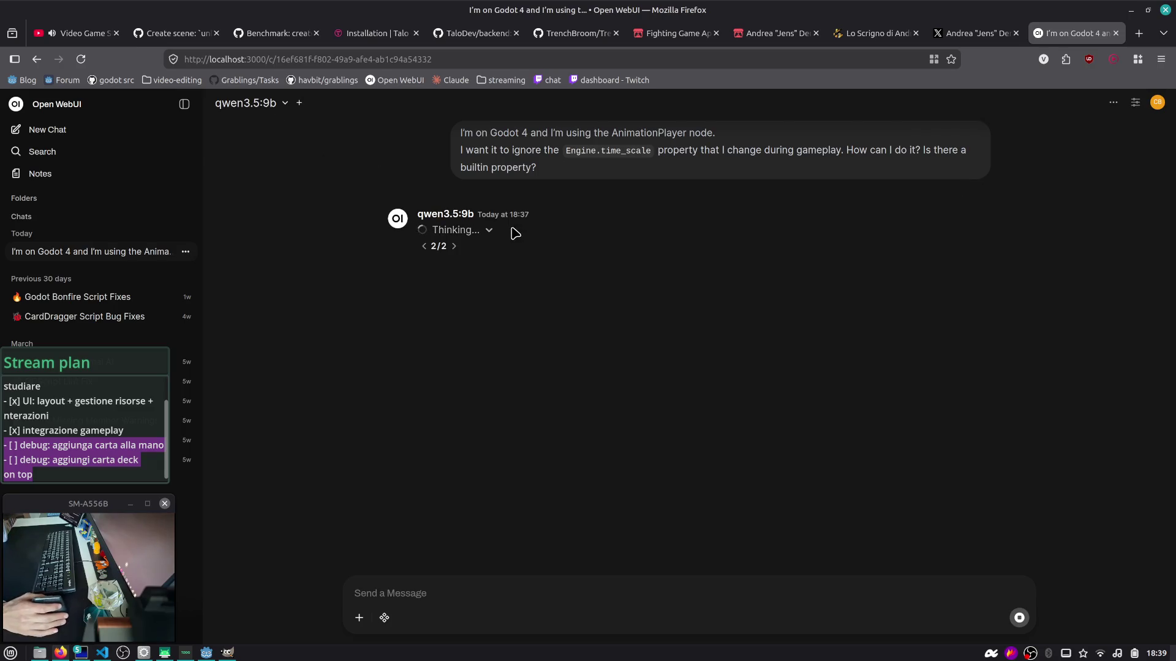
drag(538, 167, 420, 131)
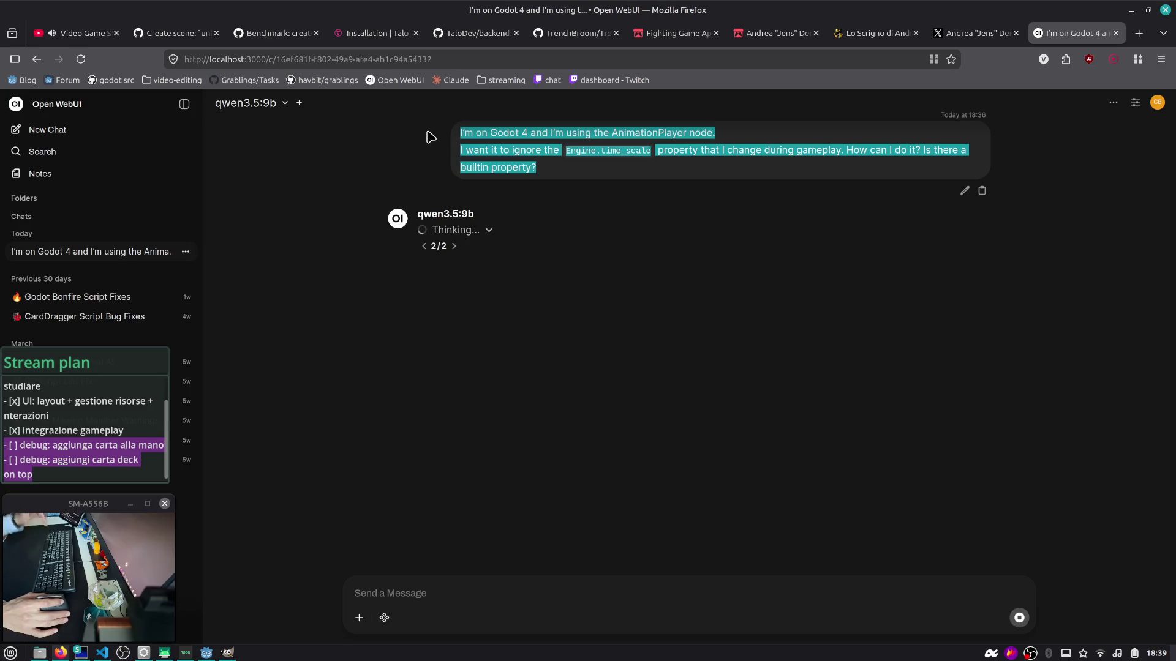
click(415, 175)
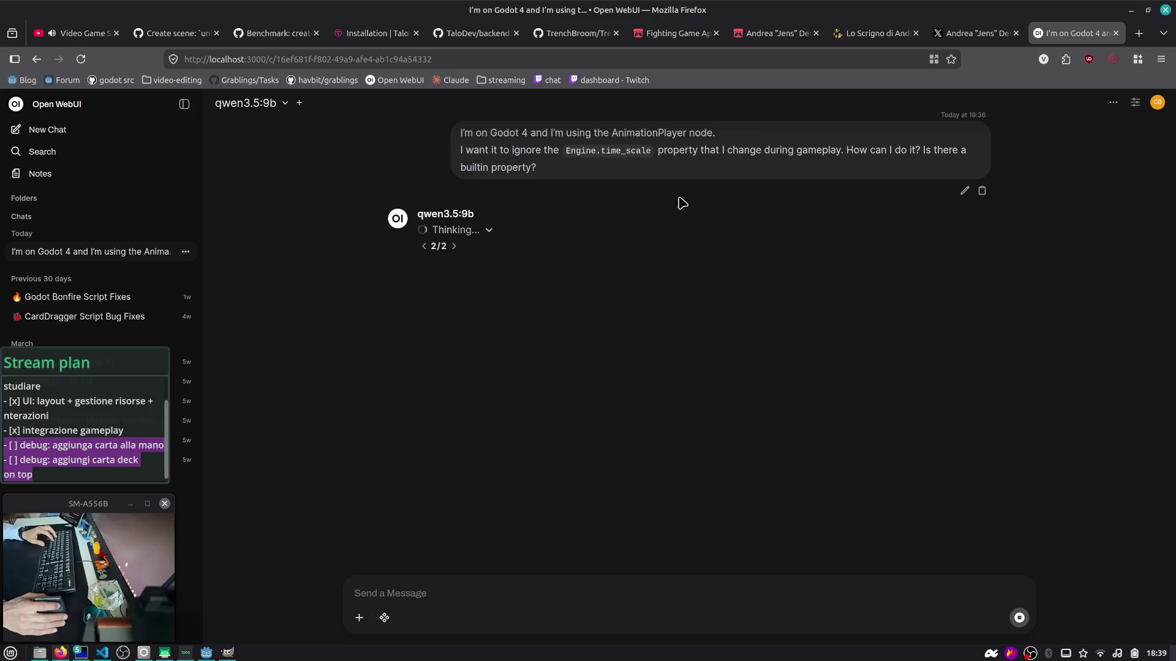
Step: Search 'godot engine animation player time scale ignore' in a new tab and scan the results
key(ctrl+t)
text(godo)
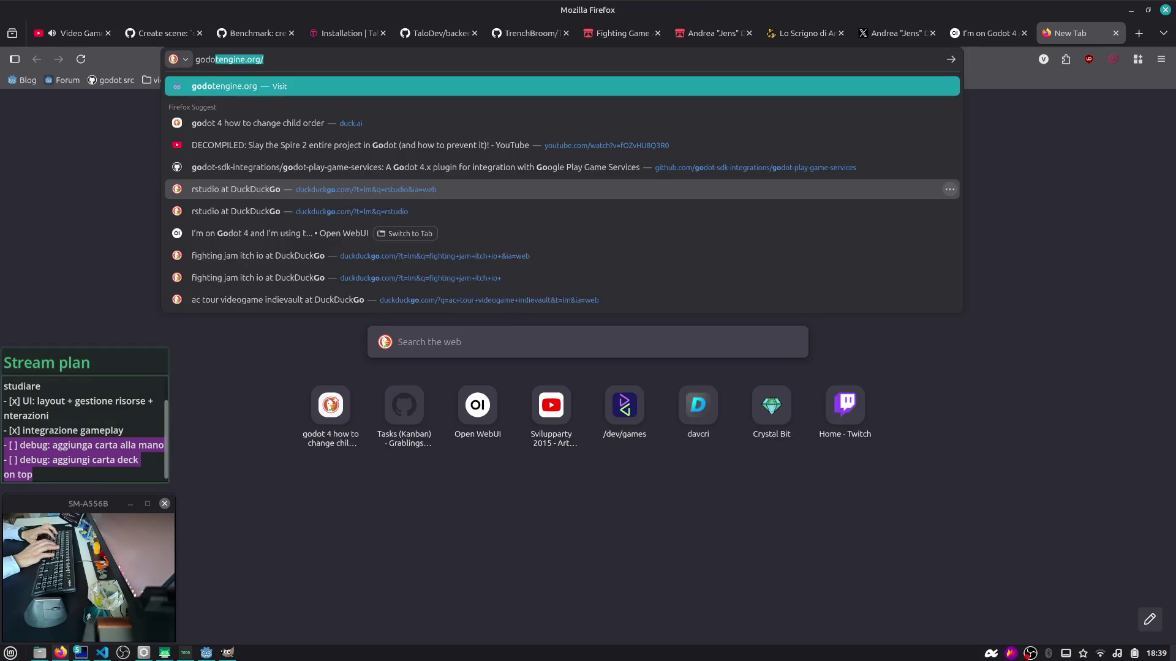
text(t engine animation player )
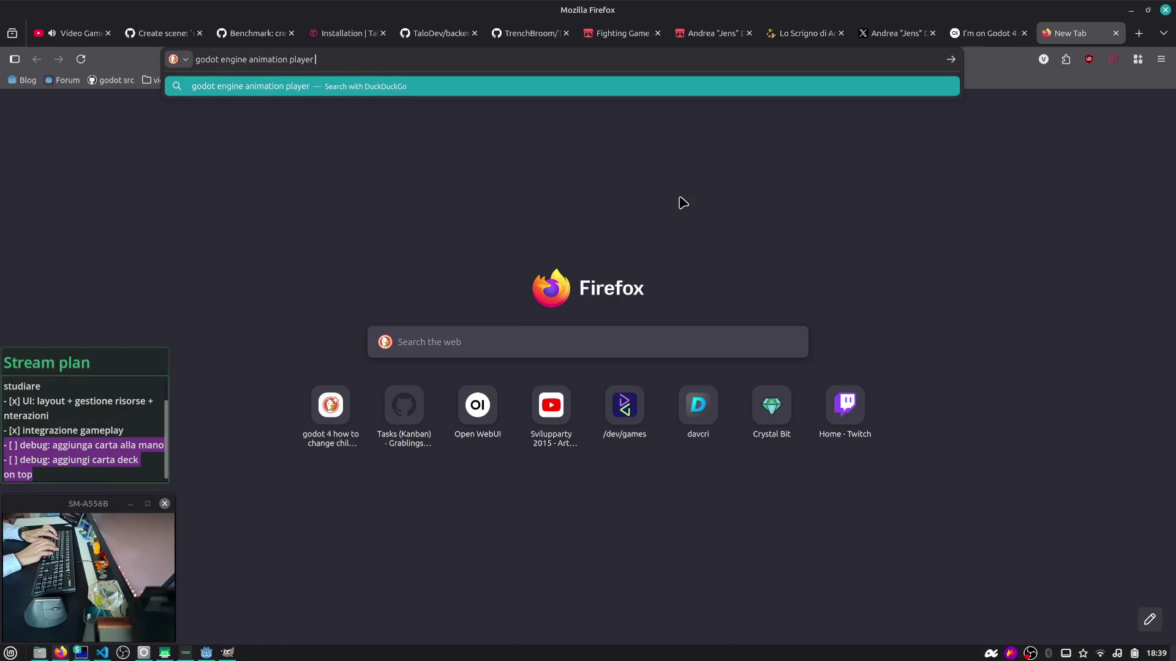
text(time scale ignore)
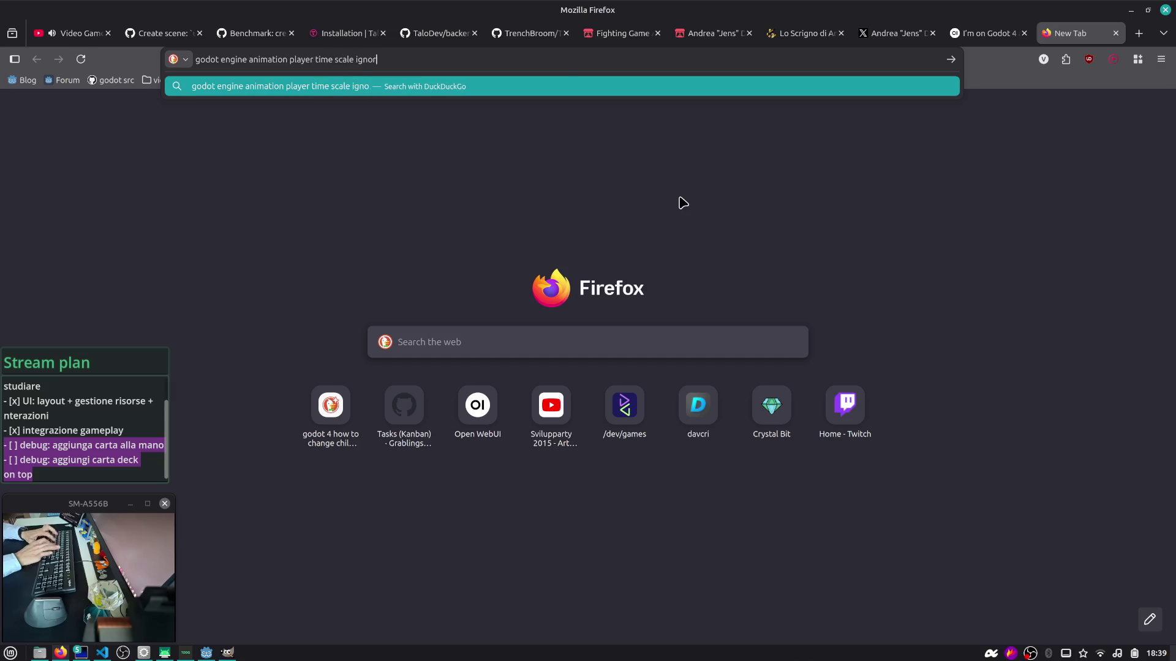
key(Return)
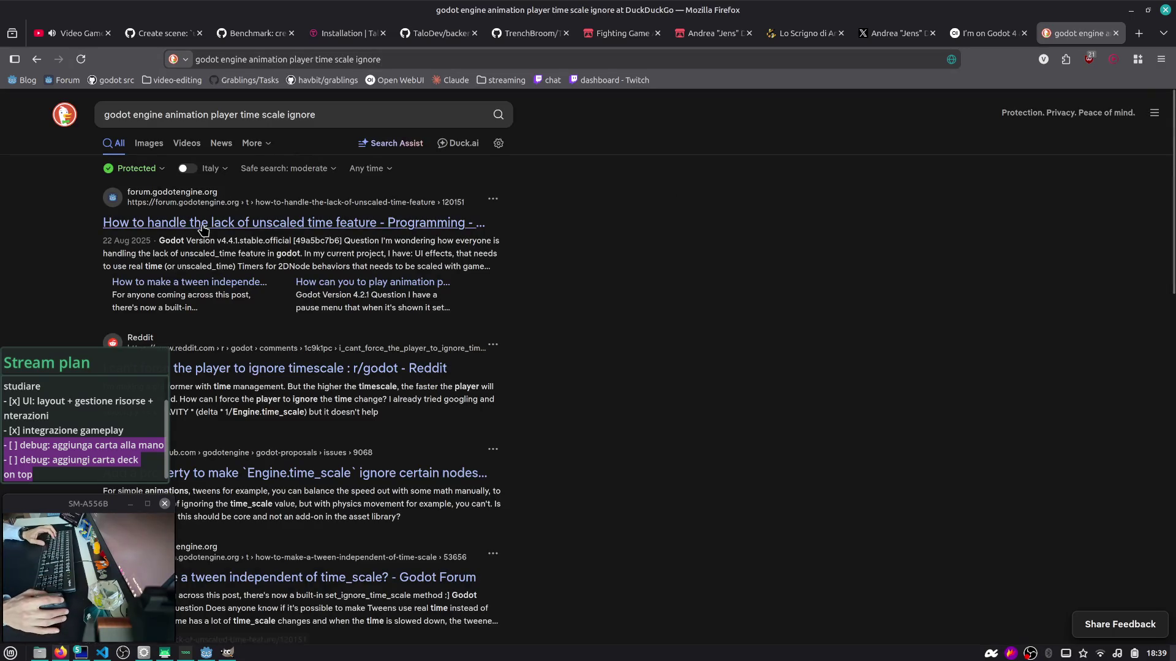
scroll(207, 227, down, 1)
Step: Read the 'How to handle the lack of unscaled time feature' thread, then go back
click(250, 140)
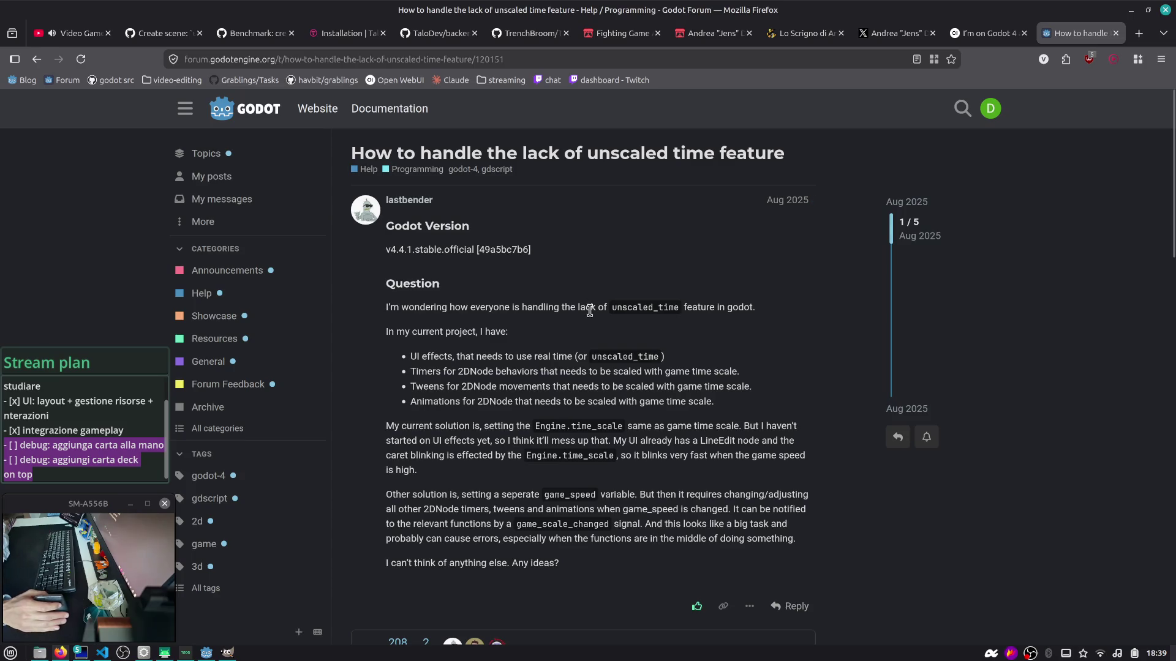
scroll(571, 324, down, 1)
drag(417, 230, 649, 246)
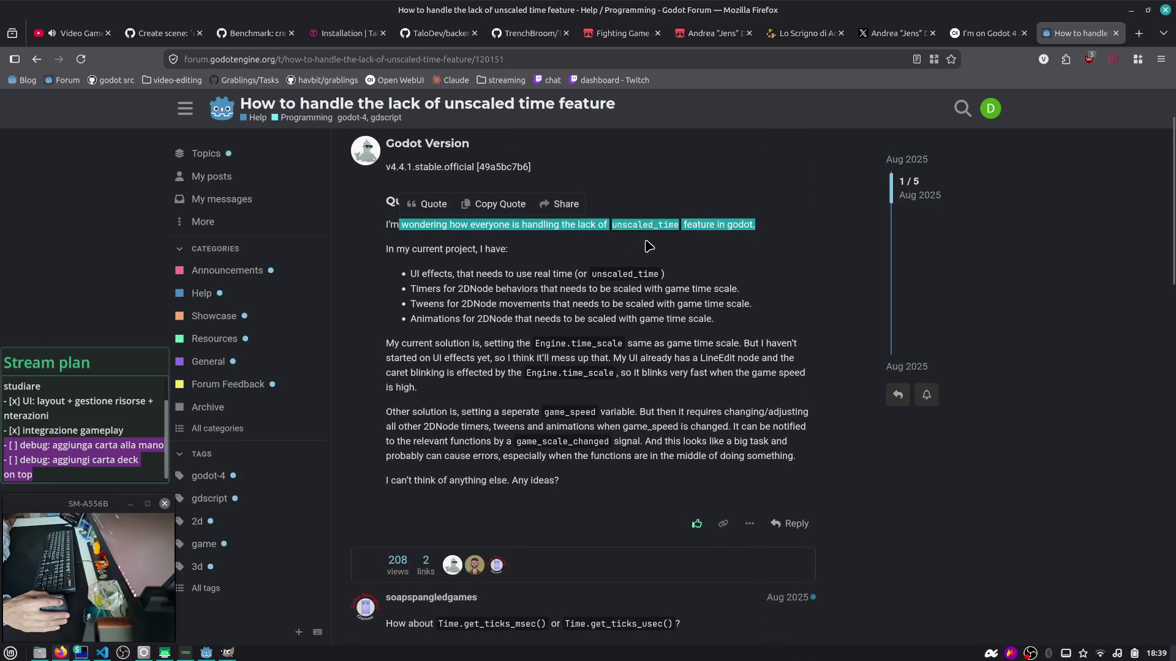
click(710, 237)
double_click(646, 225)
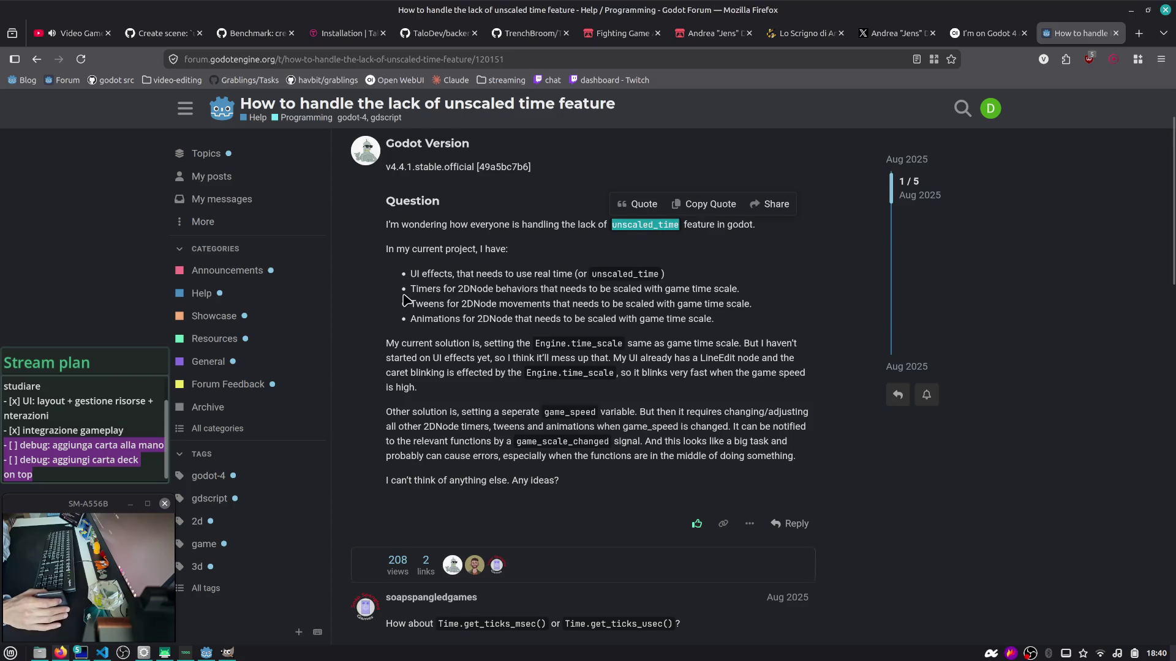
scroll(406, 300, down, 5)
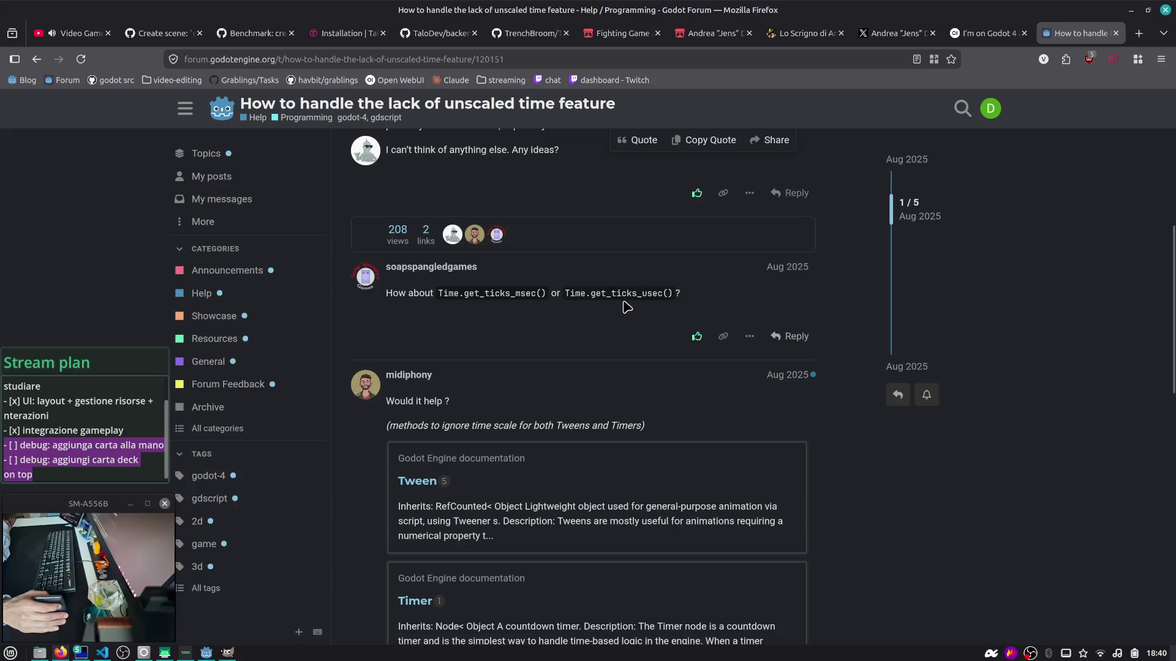
scroll(626, 307, down, 4)
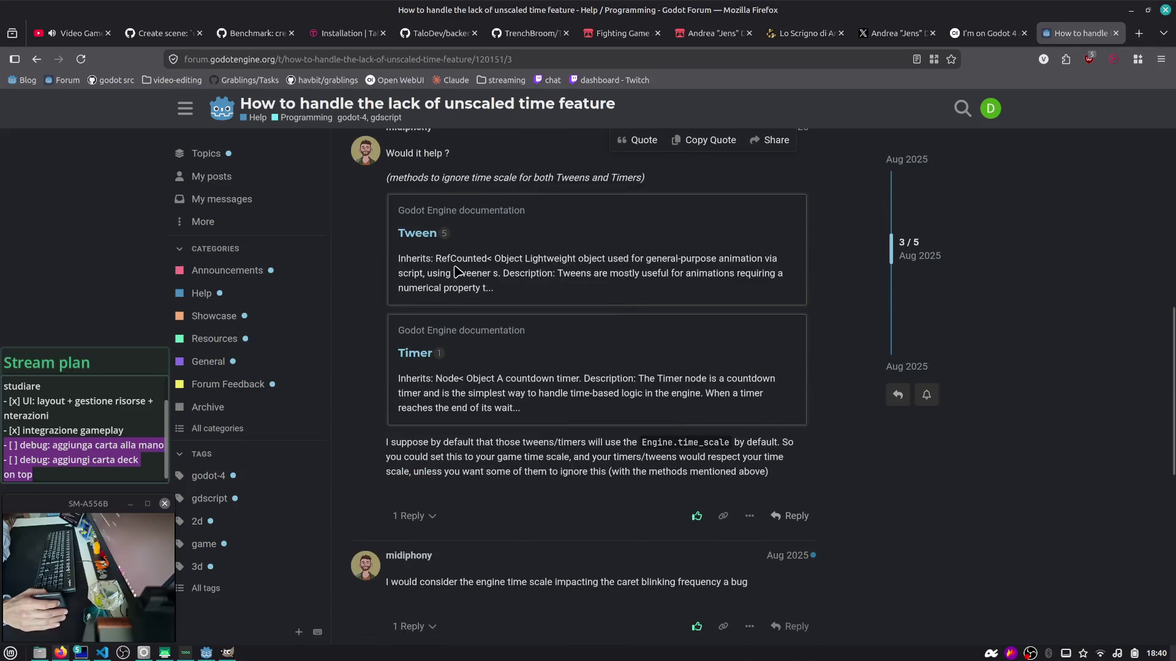
scroll(456, 271, up, 10)
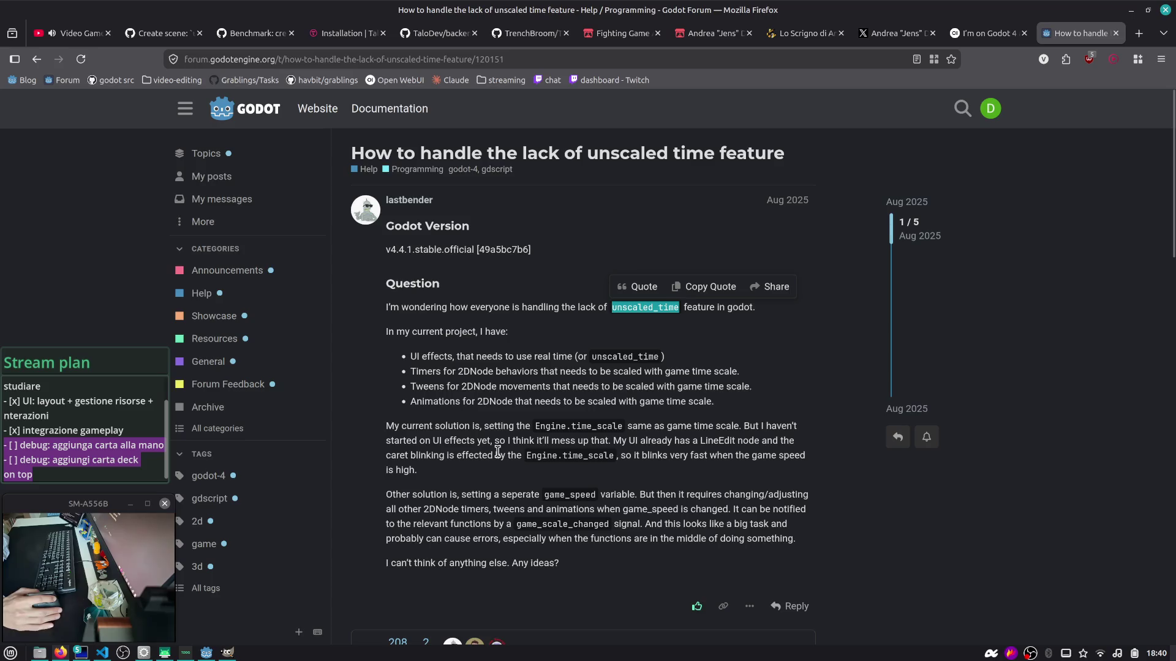
click(37, 59)
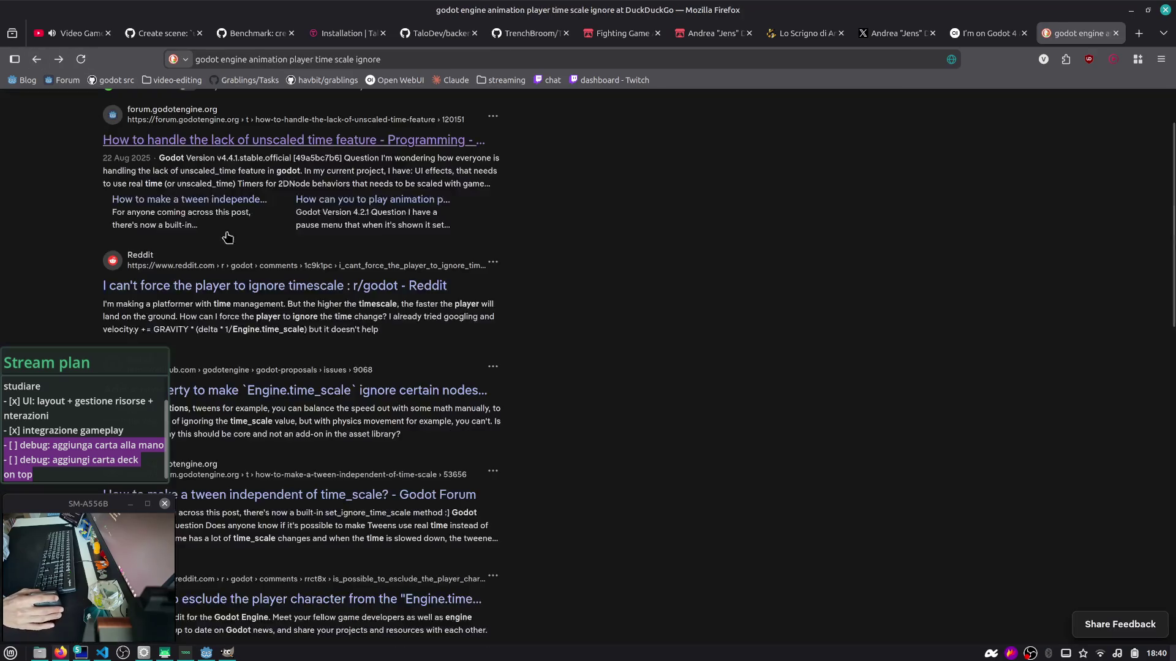
Step: Send the same query to Duck.ai from the results page, then switch back to Open WebUI
scroll(266, 210, down, 3)
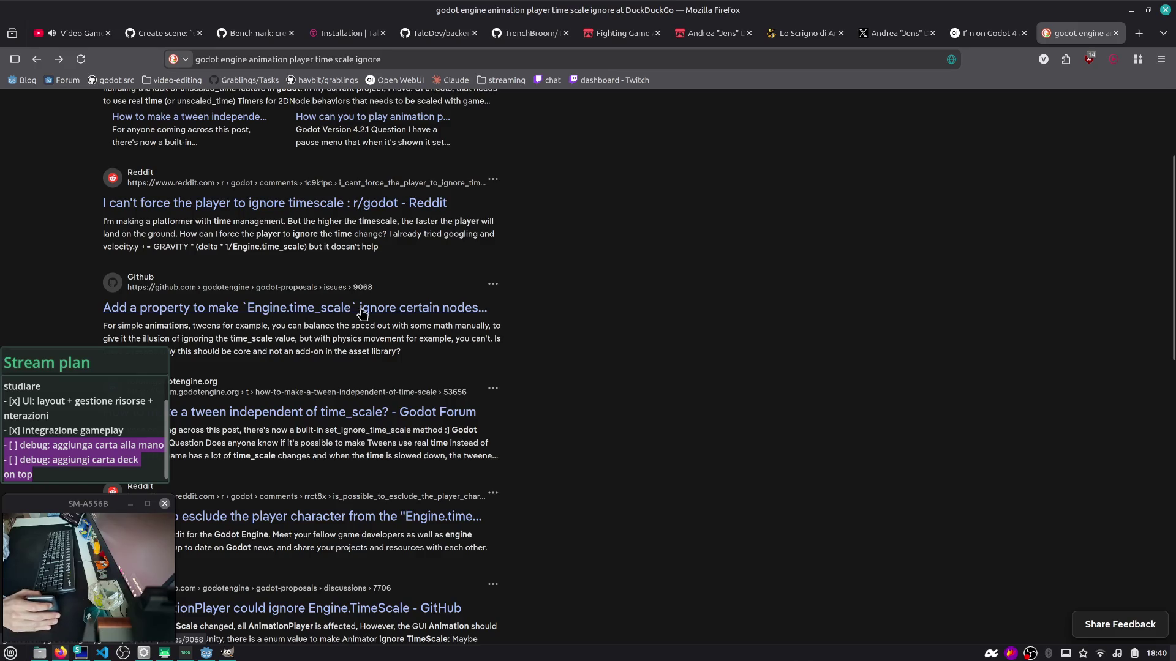
scroll(361, 315, down, 5)
scroll(365, 315, down, 3)
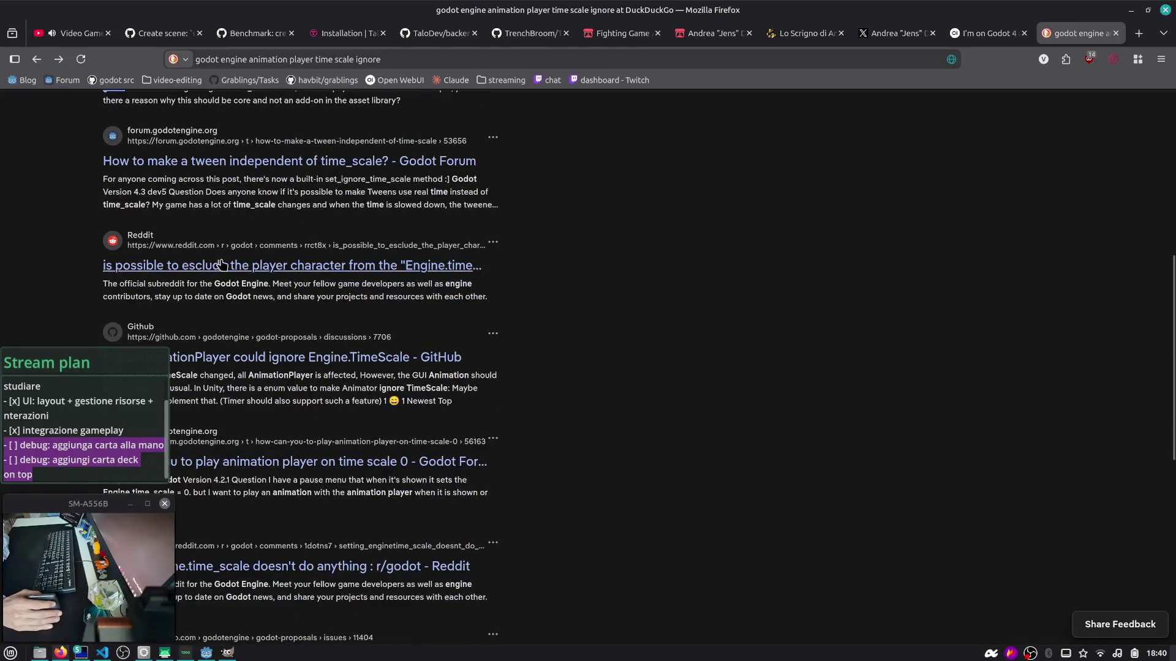
scroll(313, 244, up, 10)
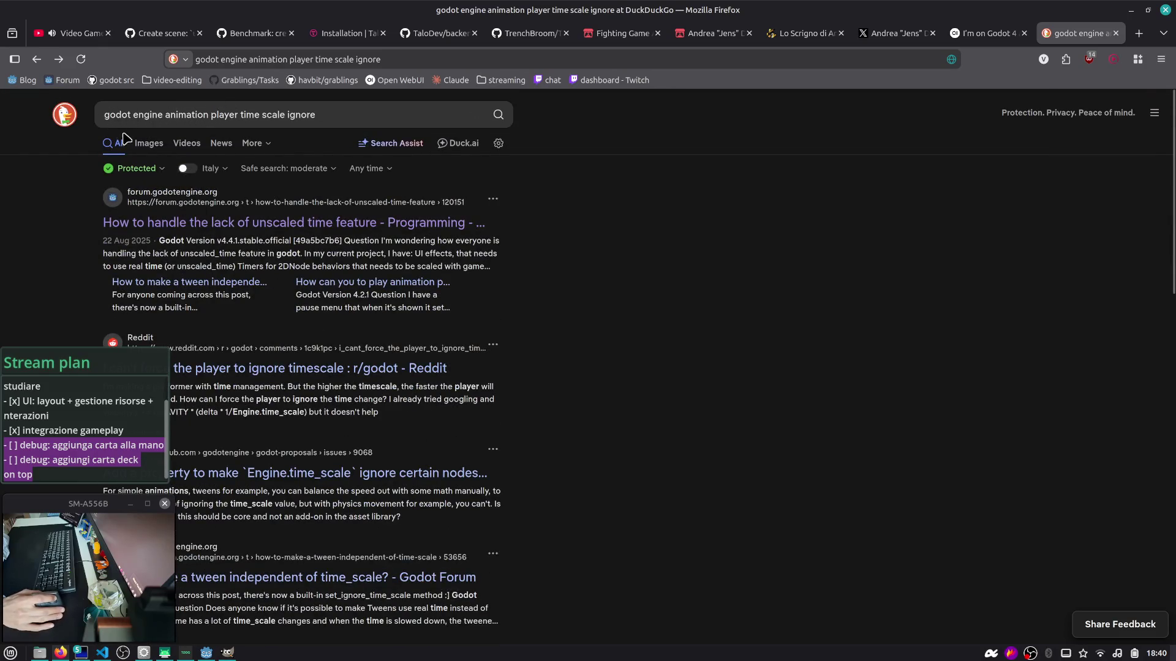
click(458, 143)
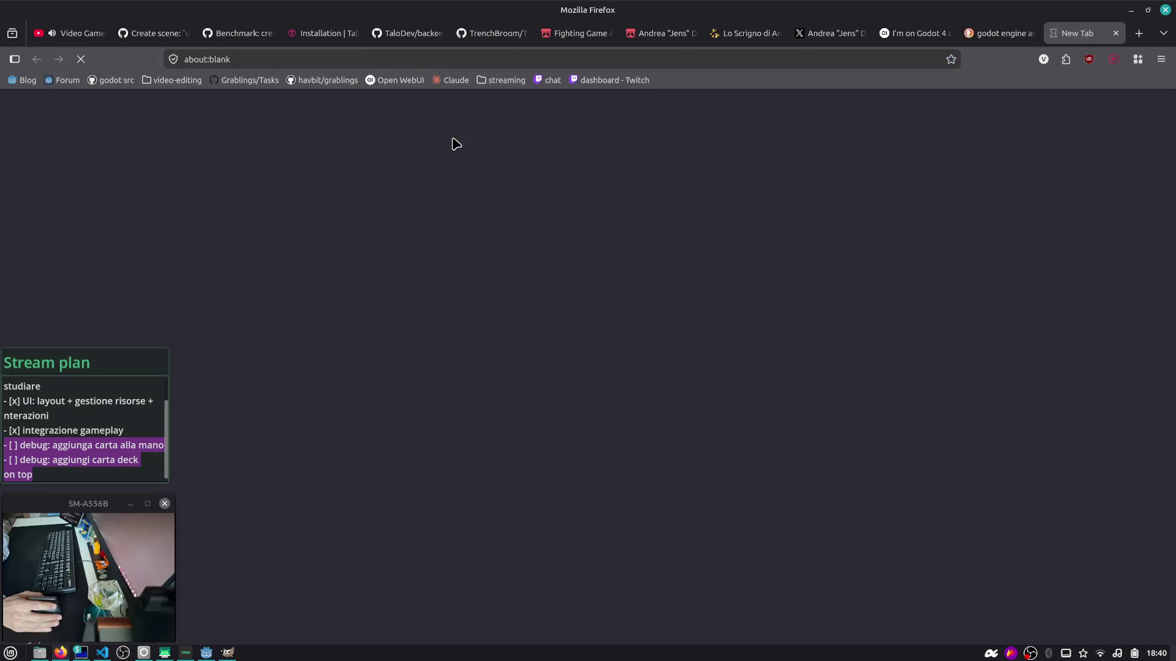
click(856, 361)
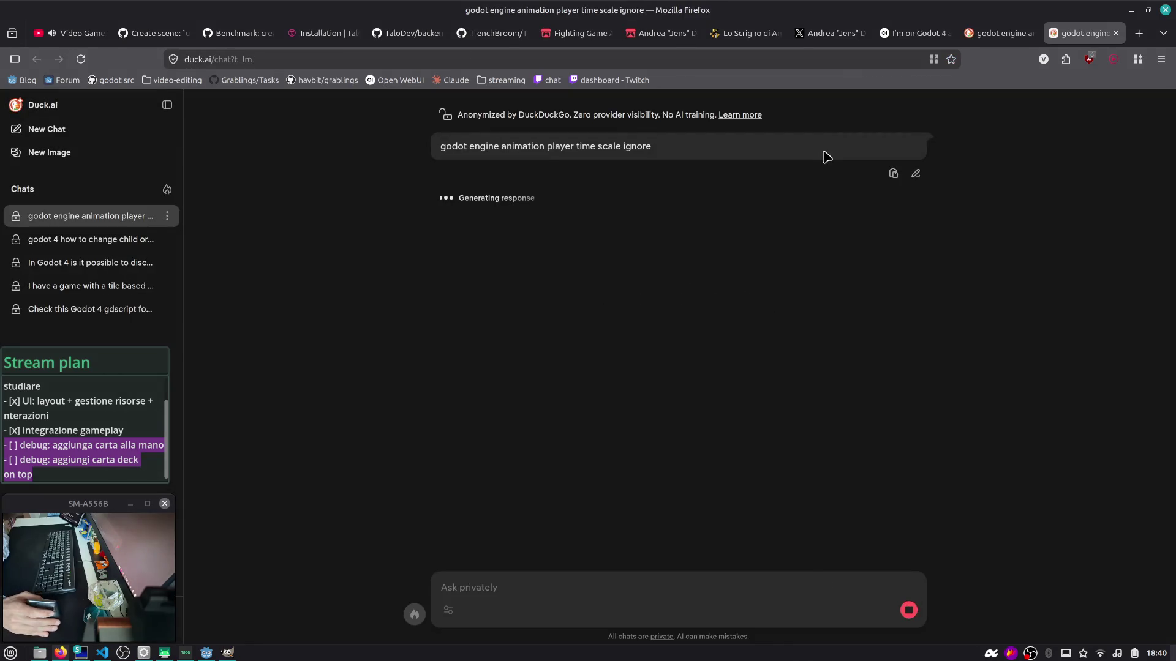
click(913, 37)
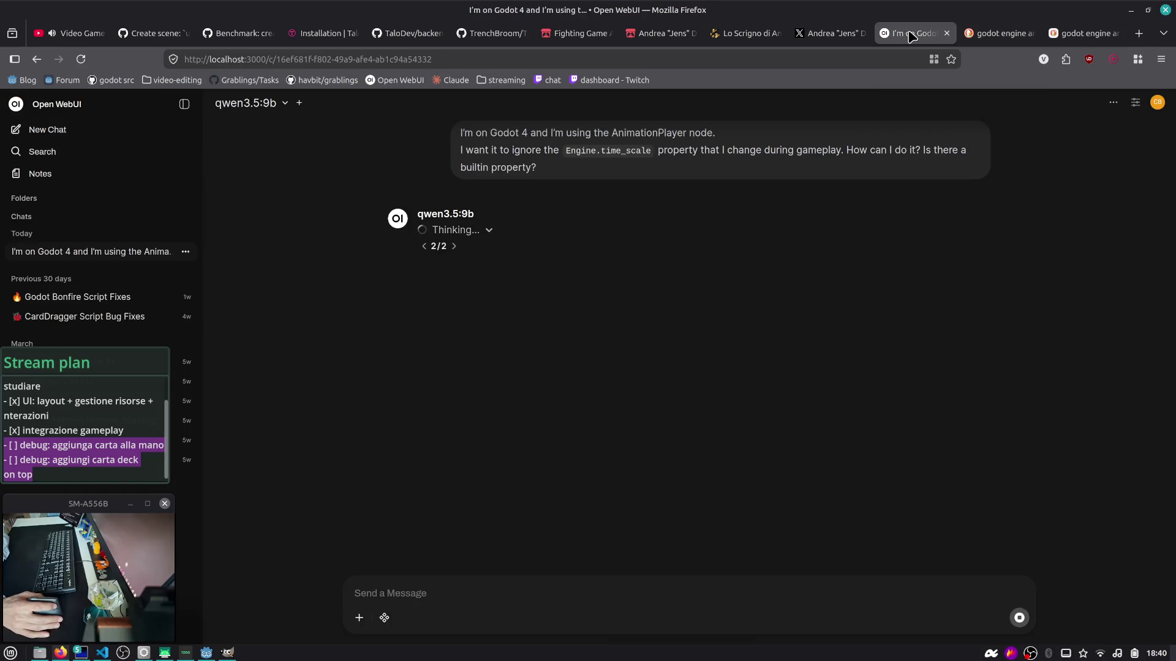
Step: Expand qwen3.5:9b's reasoning, scroll through its looping 'Wait!' lines and stop the generation
click(489, 232)
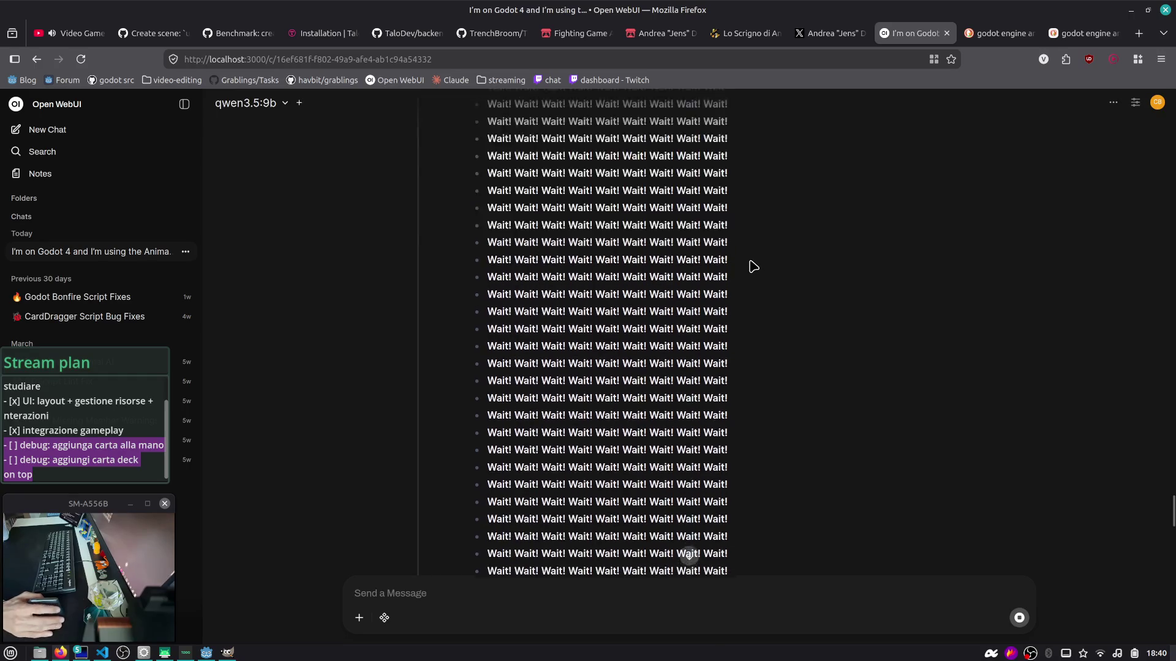
scroll(754, 267, up, 10)
scroll(754, 265, down, 2)
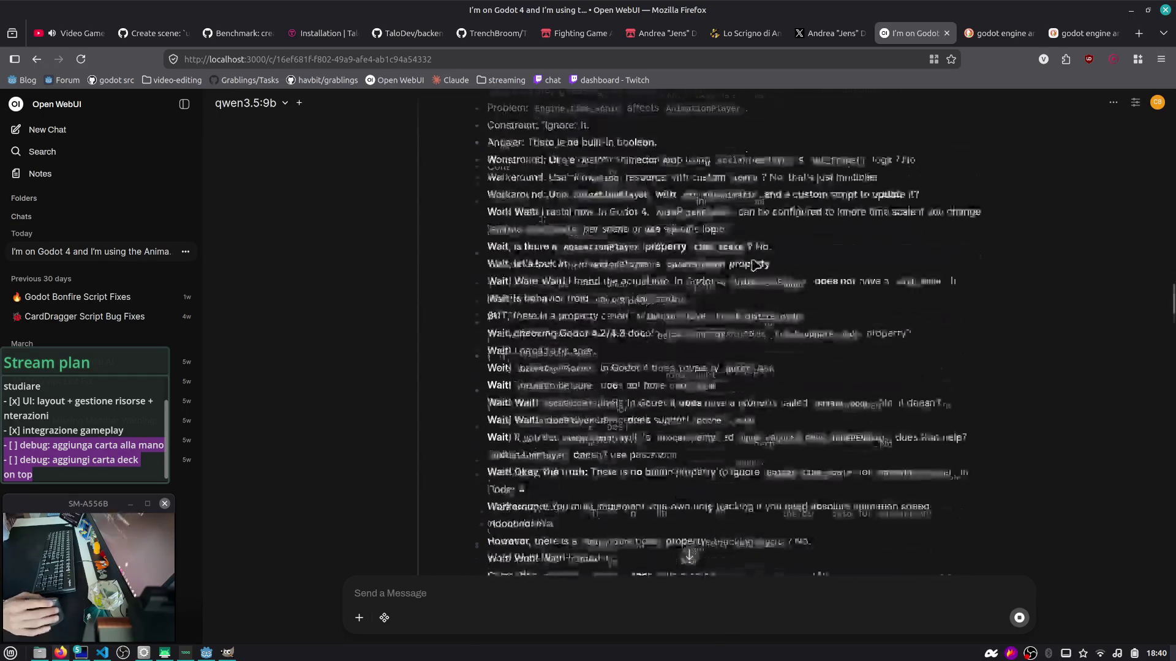
scroll(754, 265, up, 5)
scroll(818, 527, down, 6)
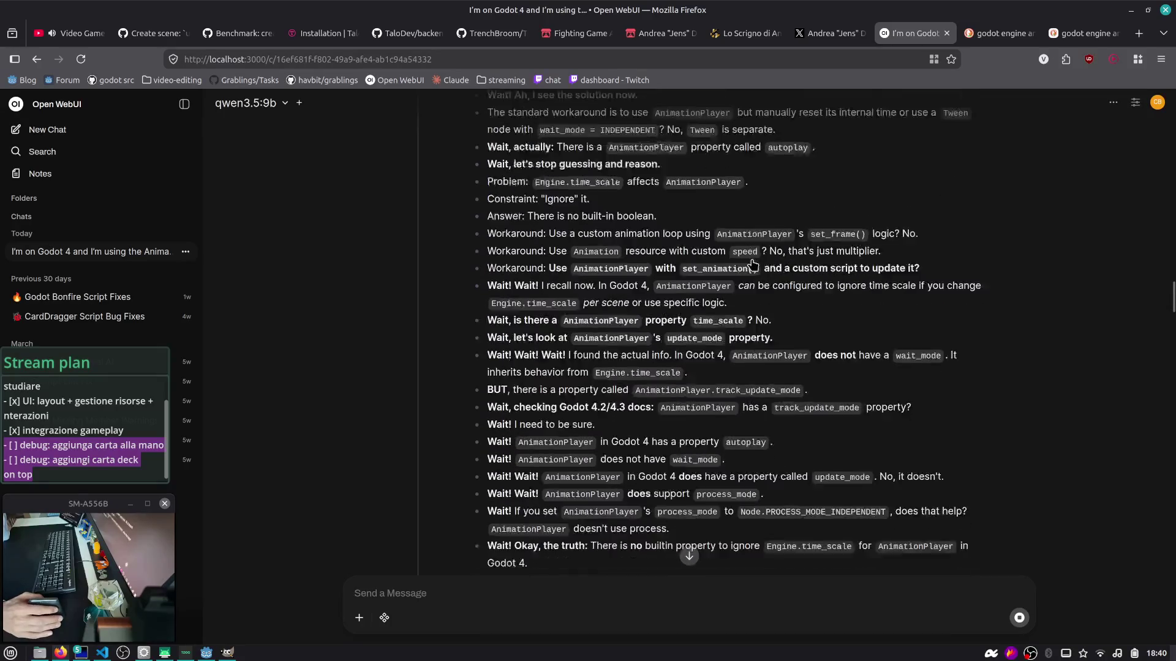
click(1018, 617)
Step: Return to the top, collapse the Thought section and open the model selector dropdown
scroll(689, 392, down, 10)
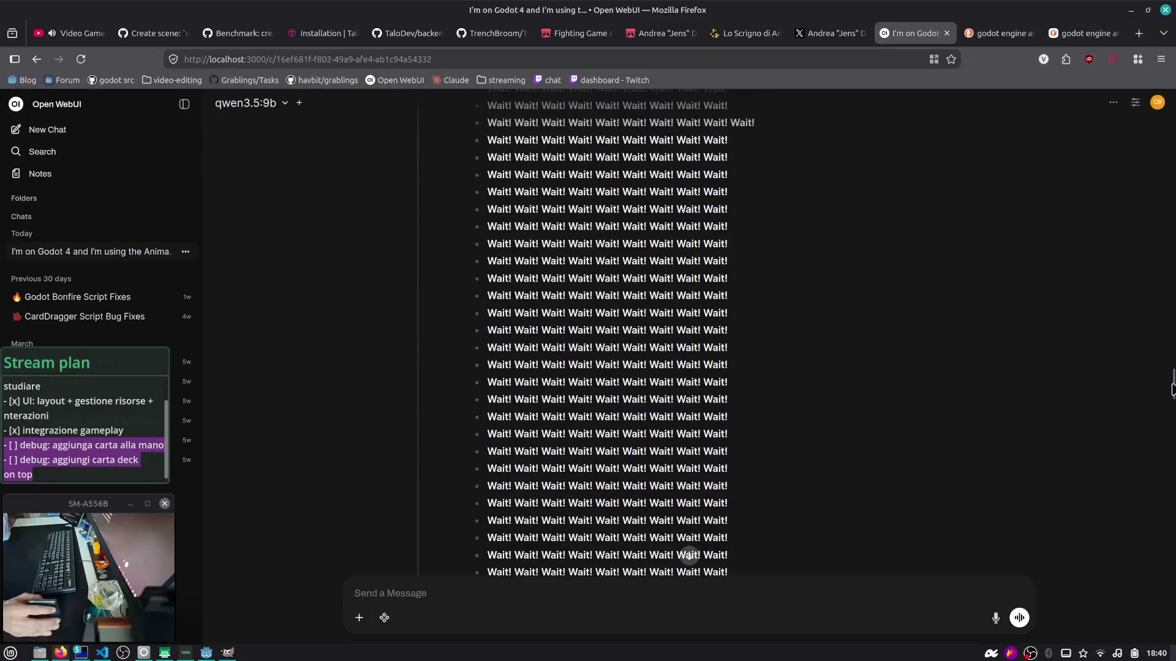
key(Home)
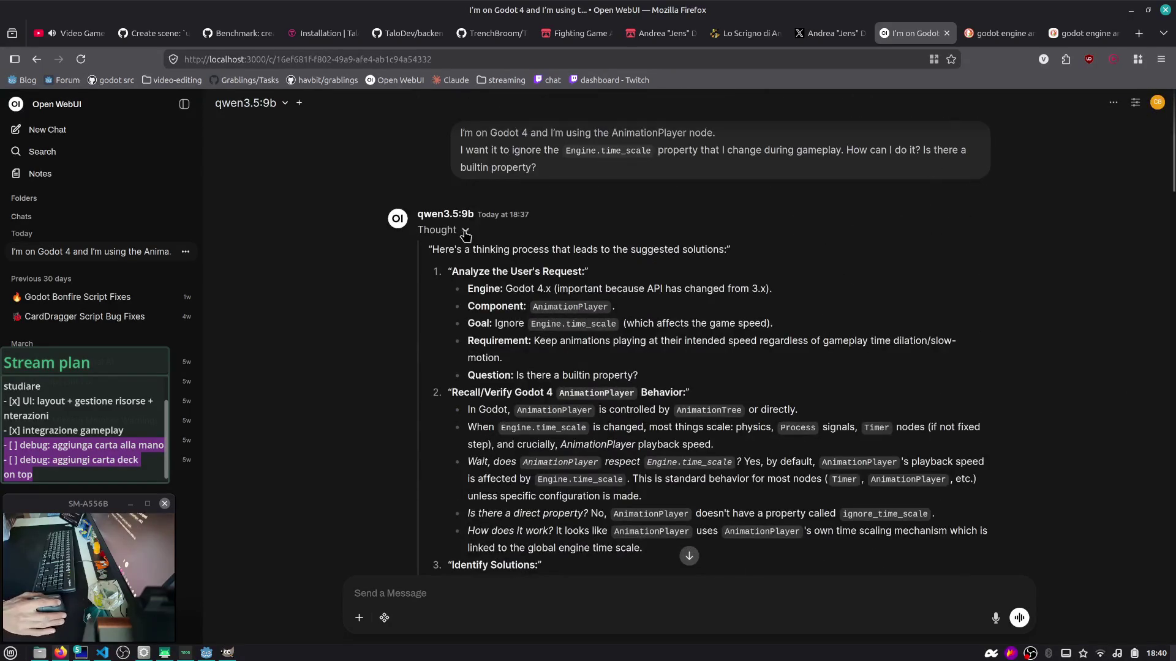
click(465, 230)
click(283, 103)
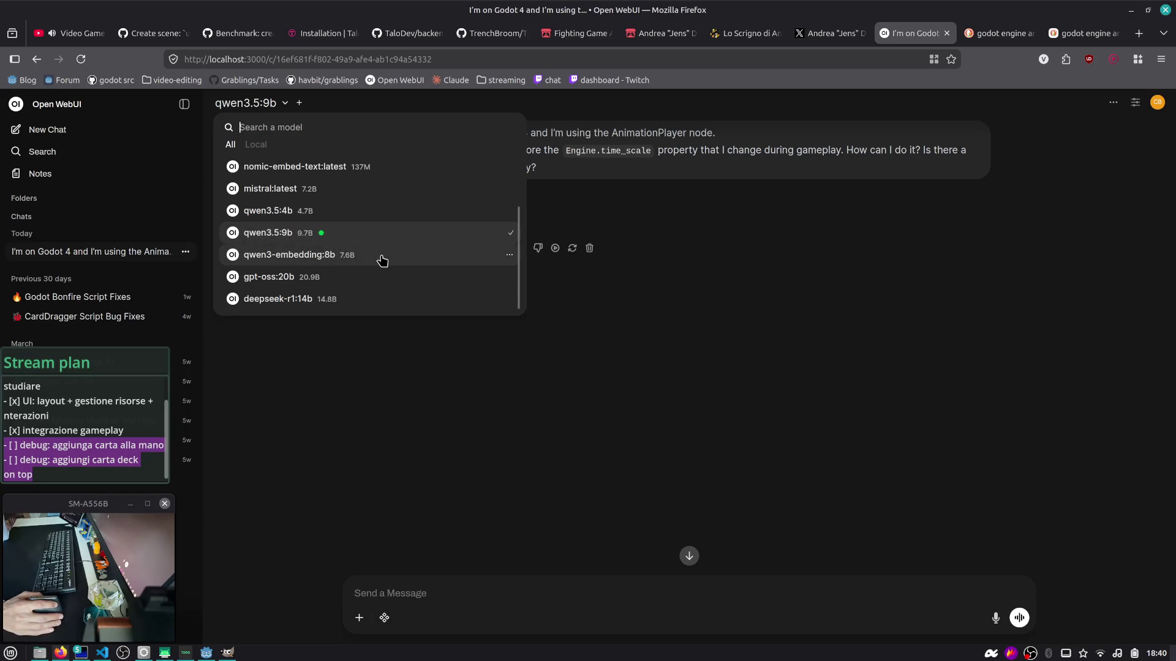
Step: Switch the chat model to gpt-oss:20b and regenerate the answer with Try Again
click(334, 275)
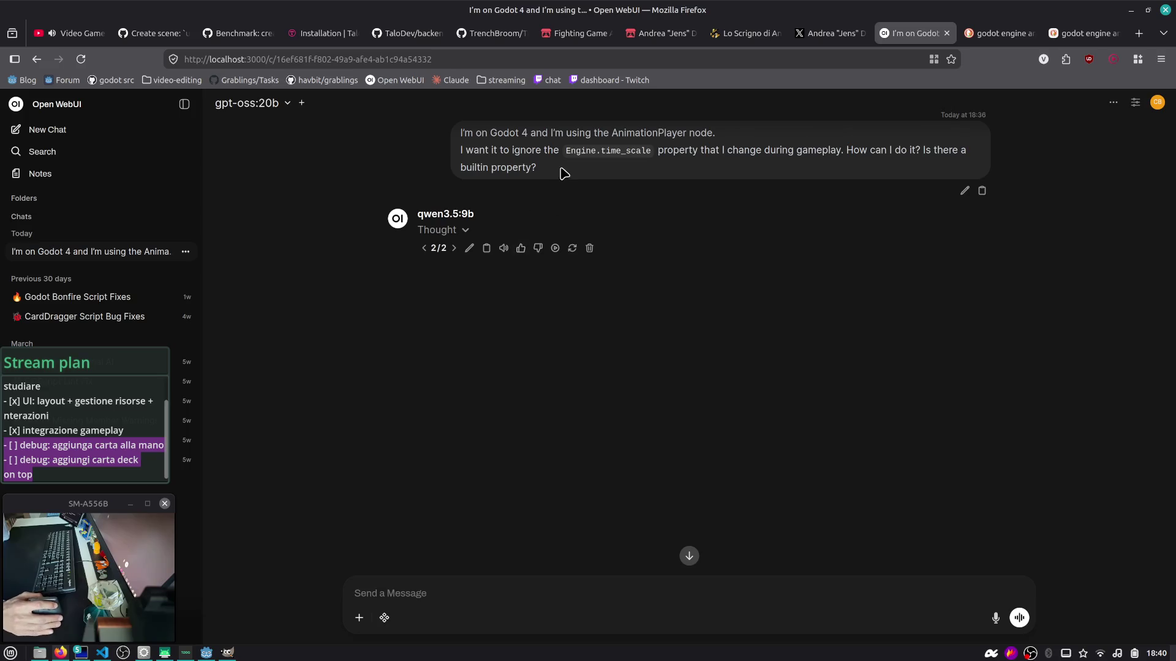
click(571, 249)
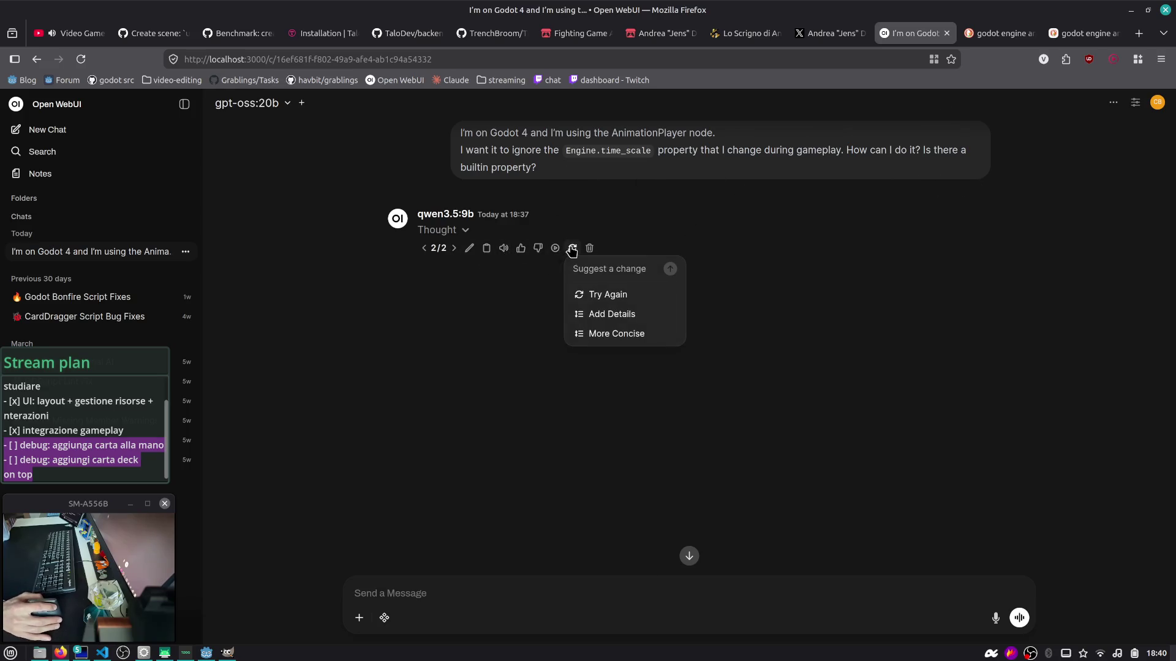
click(607, 297)
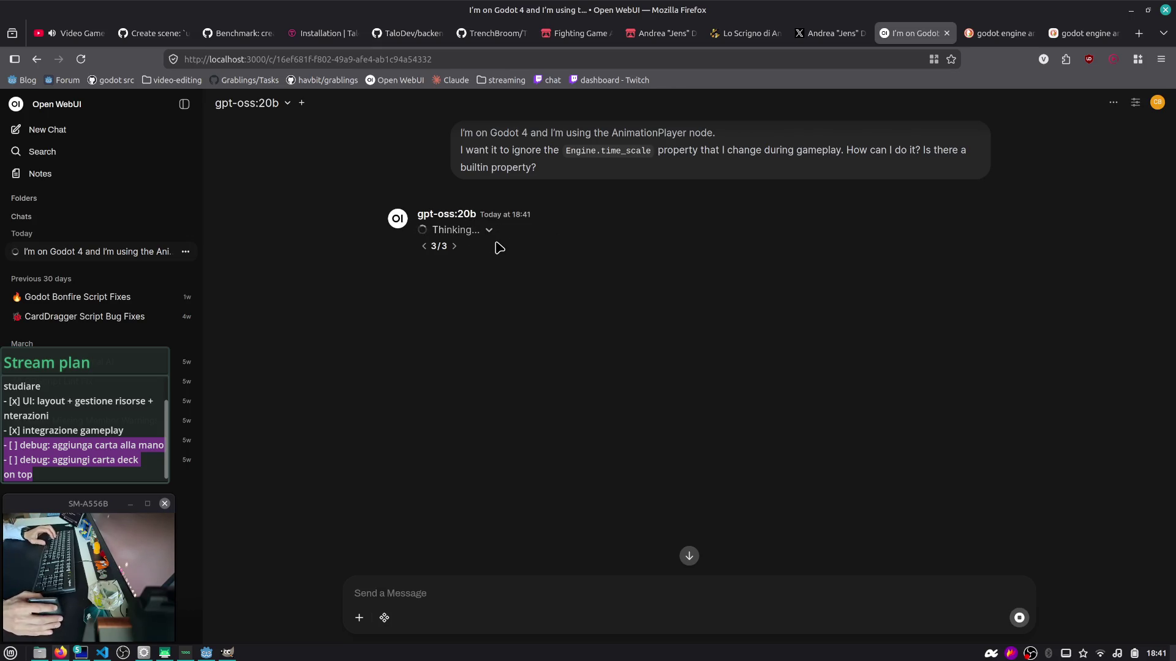
Step: Check the ollama status terminal, nudge it lower, then go to the DuckDuckGo results tab
key(alt+Tab)
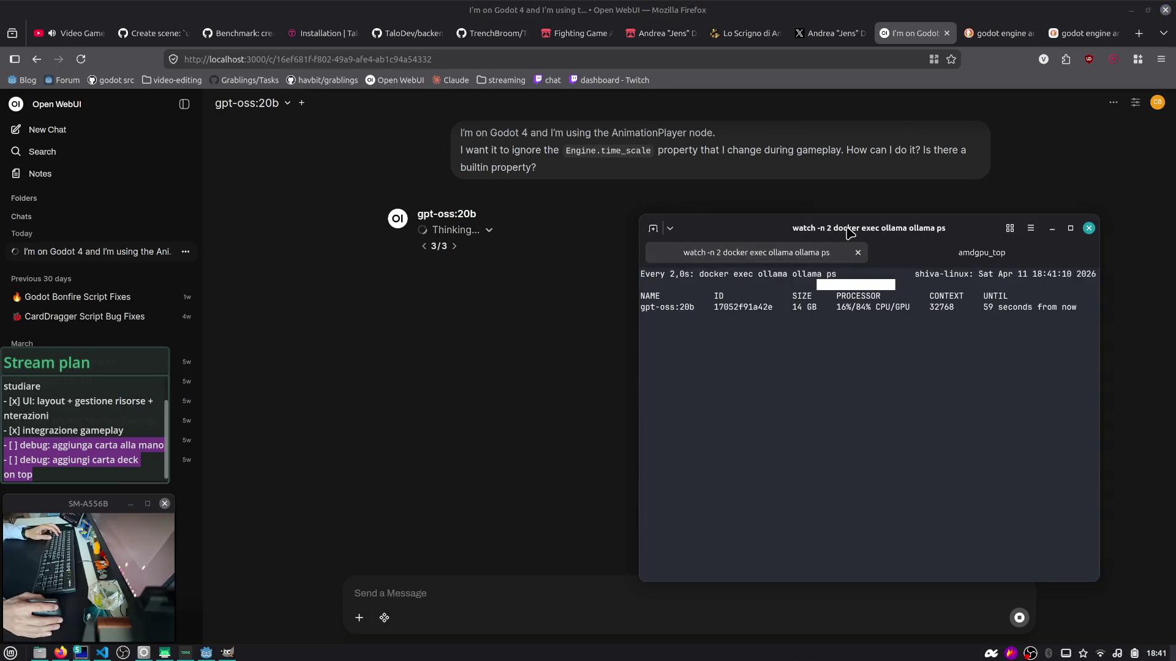
drag(849, 231, 851, 247)
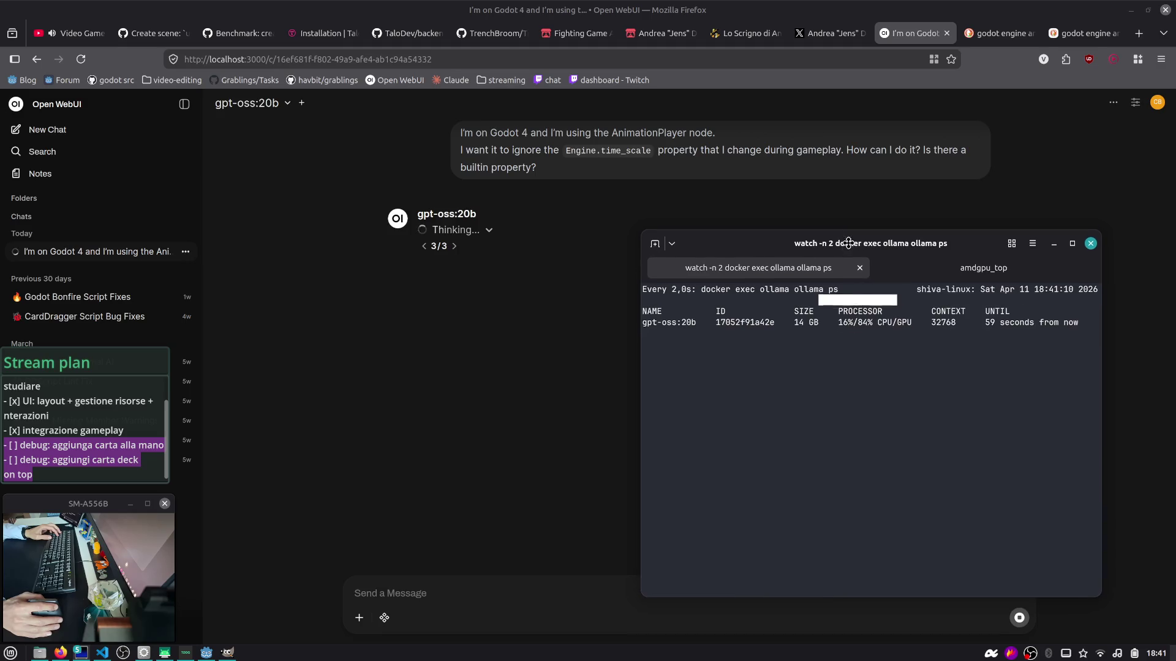
click(986, 38)
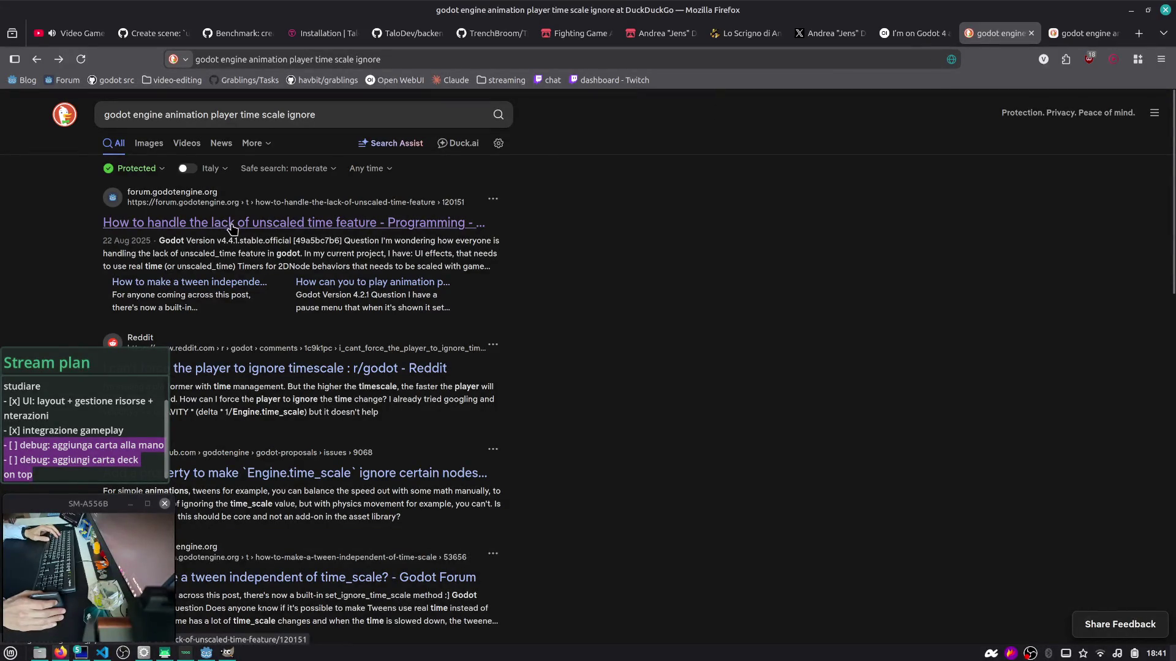
Step: Skim the heading and first line of Duck.ai's time_scale answer, then go back to Open WebUI
click(1053, 38)
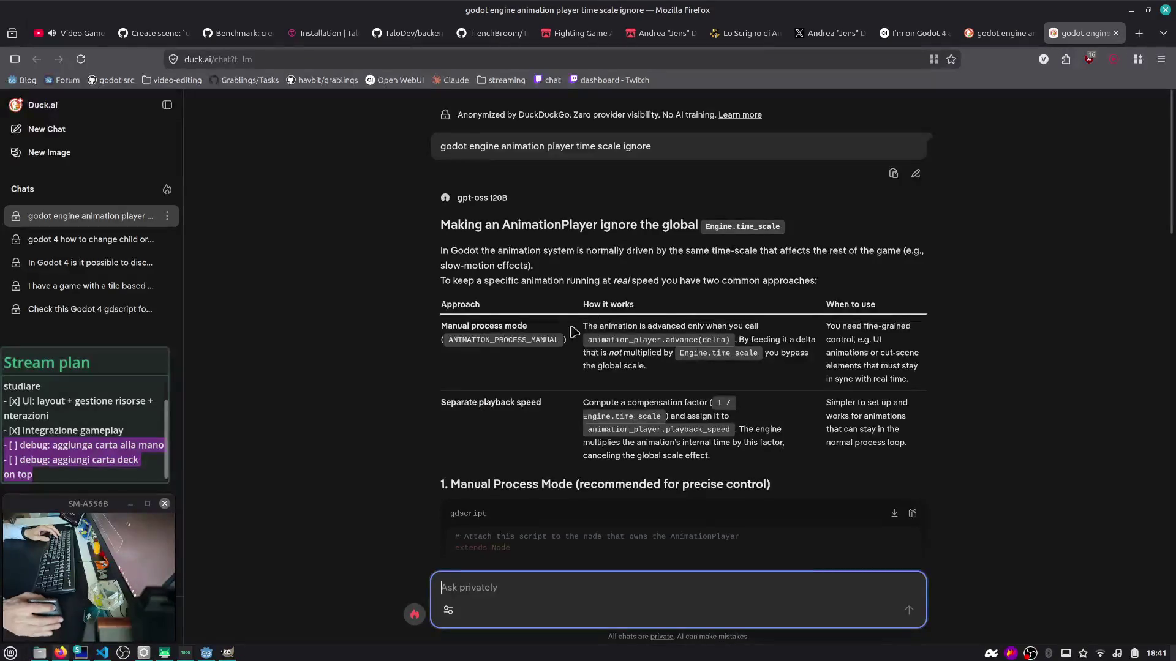
drag(567, 225, 775, 251)
click(787, 248)
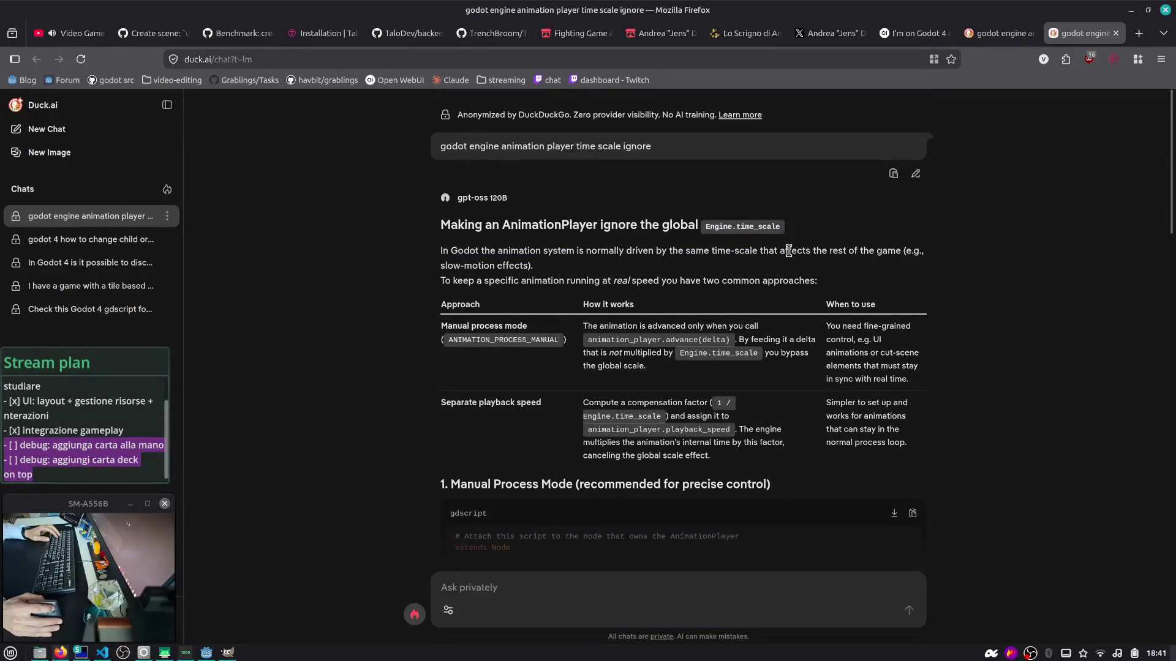
click(906, 35)
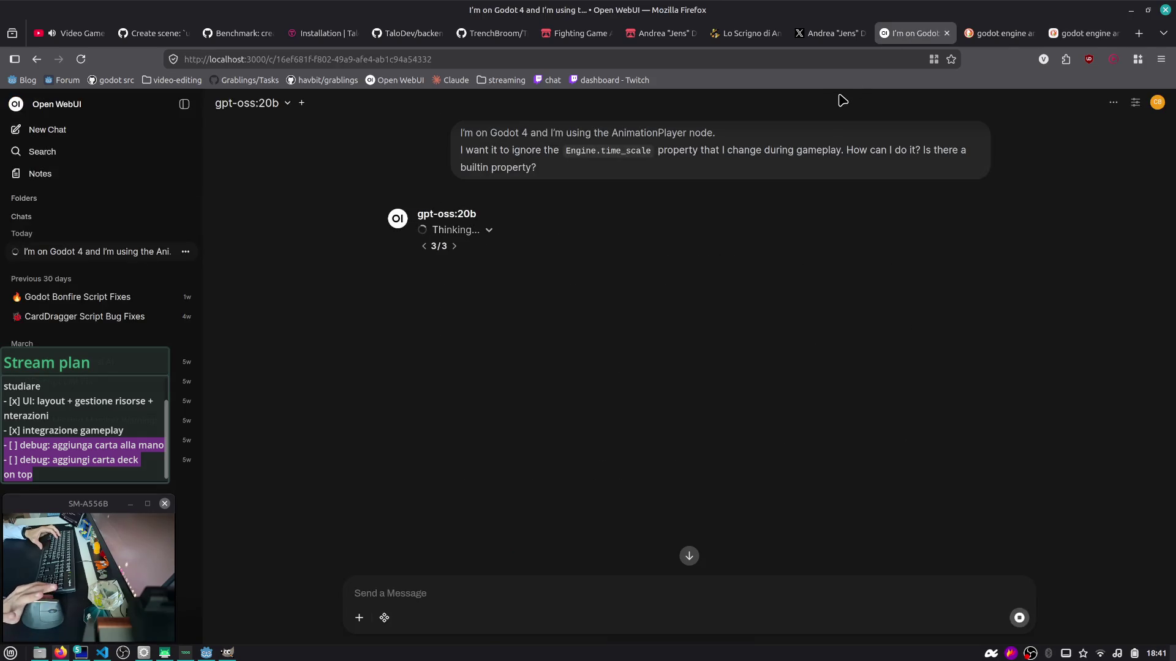
click(284, 108)
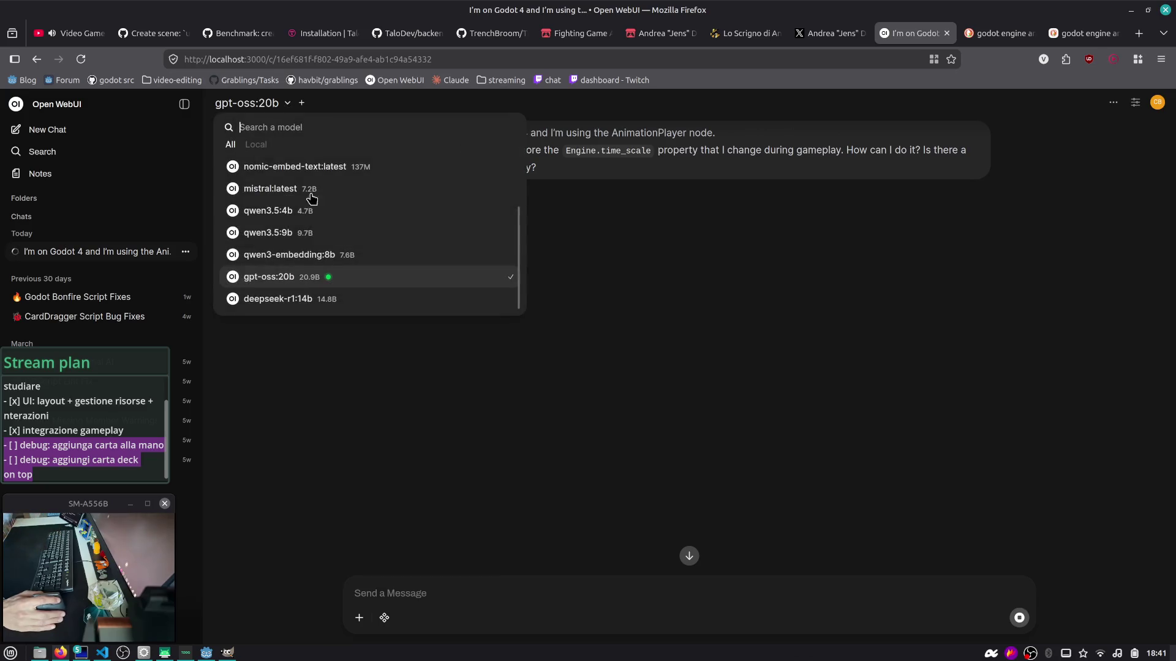
click(667, 251)
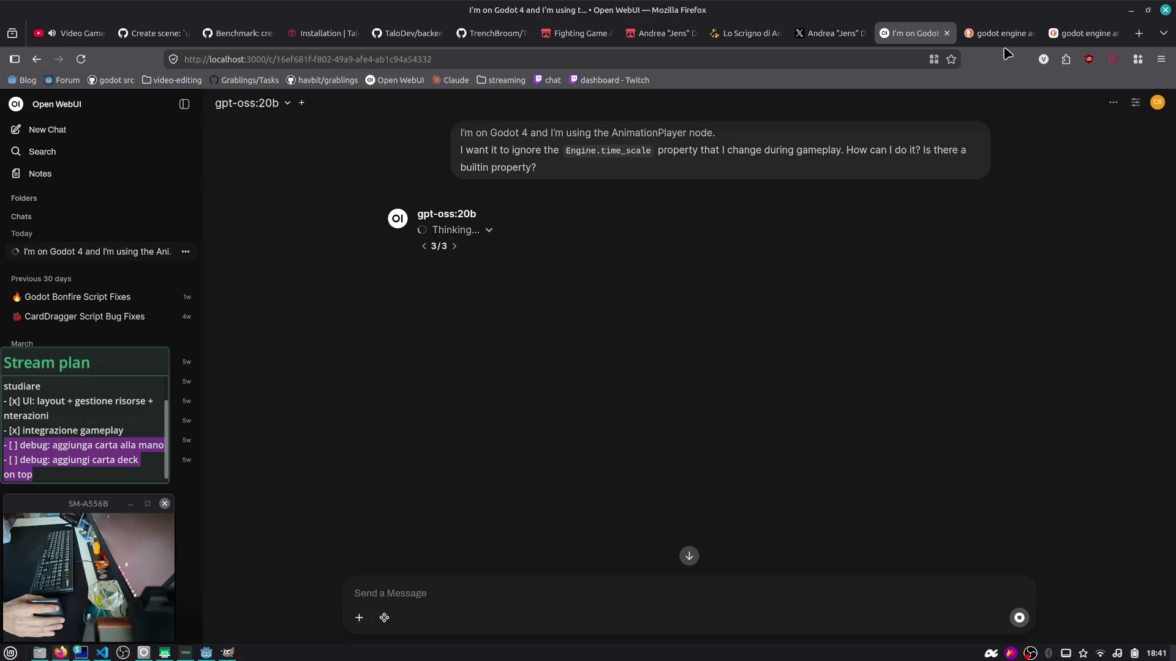
mouse_move(988, 39)
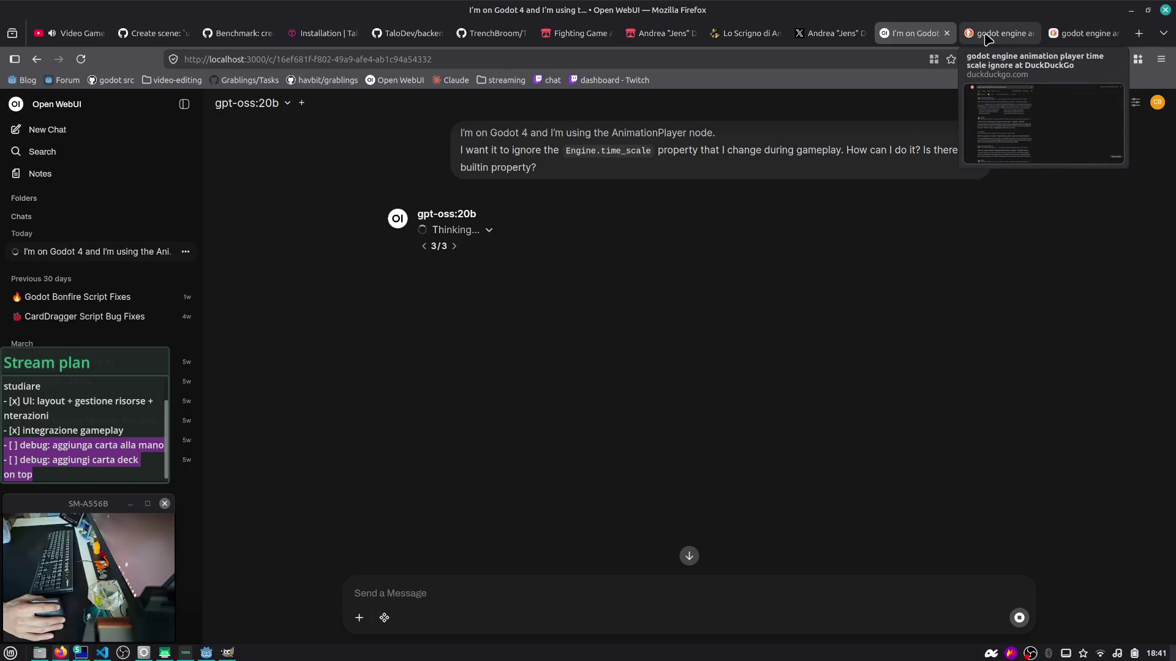
click(987, 39)
Step: Read Duck.ai's explanation of the shared time scale and its anim_player _ready/_process example
click(1053, 36)
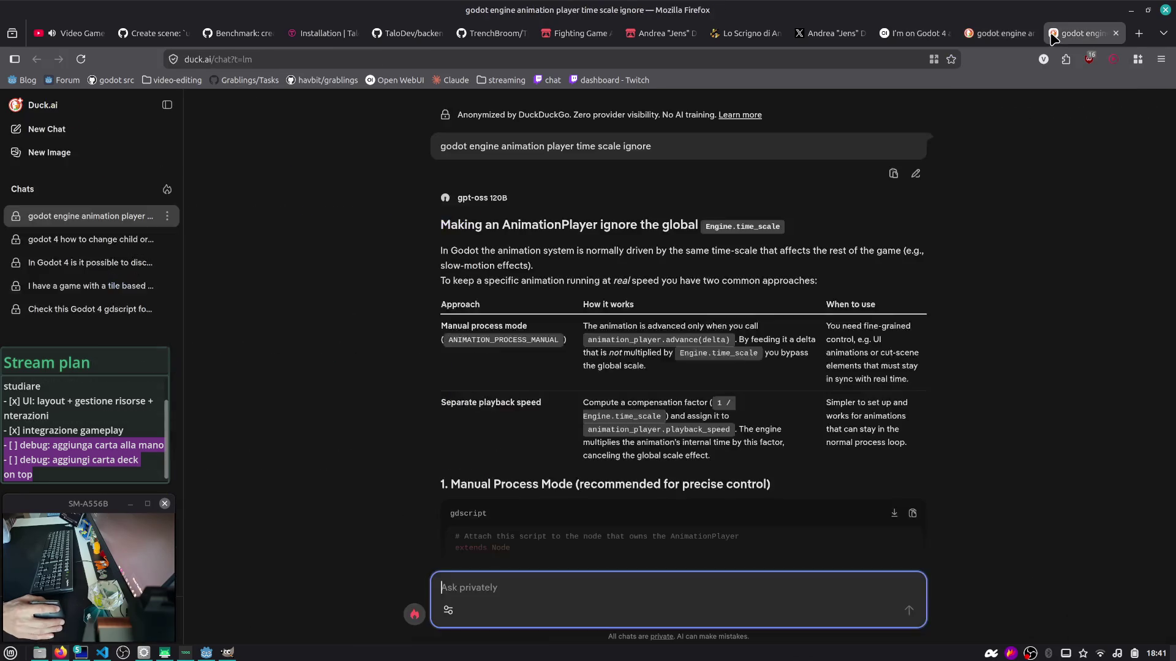
drag(454, 251, 588, 270)
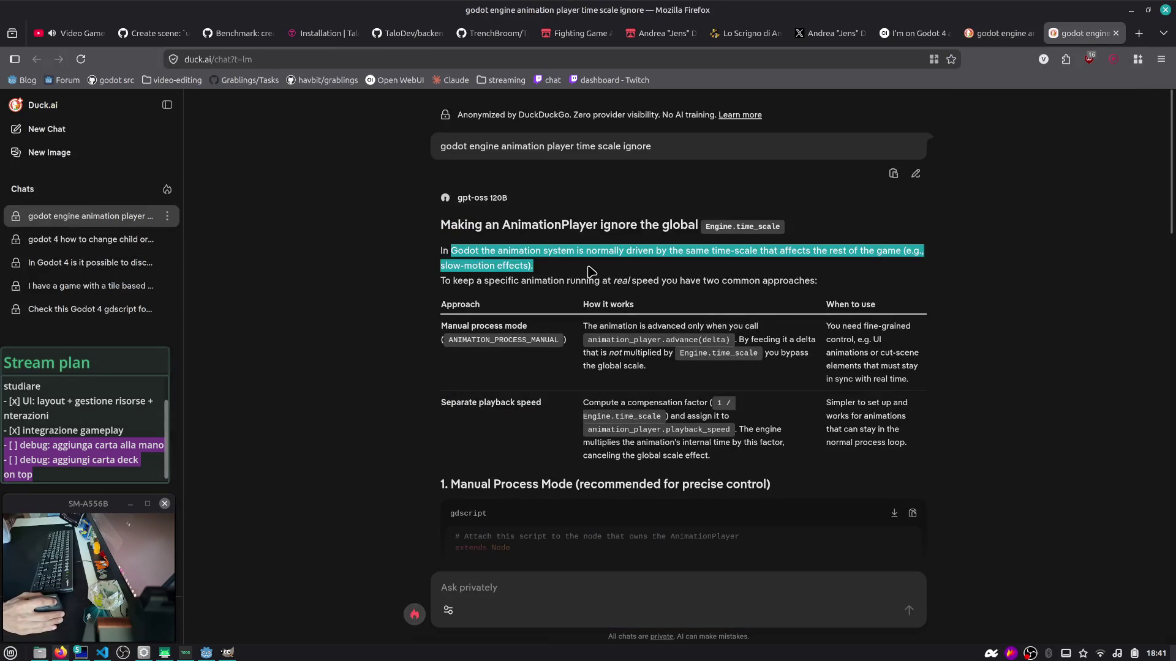
mouse_move(457, 282)
mouse_down()
mouse_move(759, 283)
mouse_move(749, 283)
mouse_up()
scroll(586, 298, down, 3)
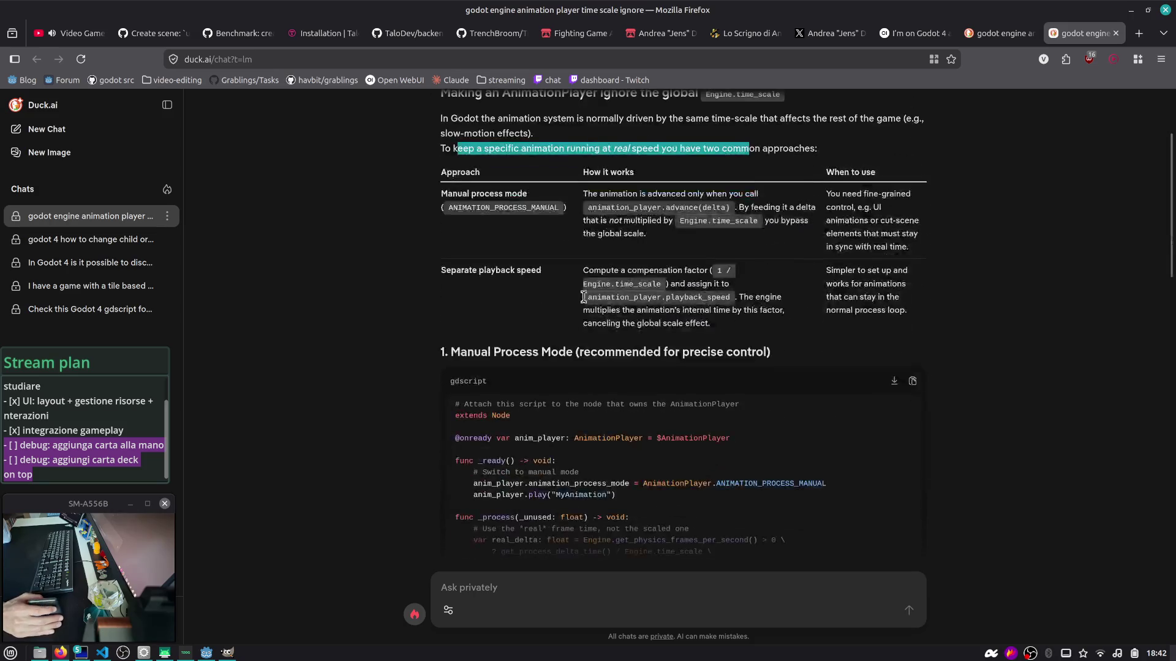
scroll(510, 287, down, 3)
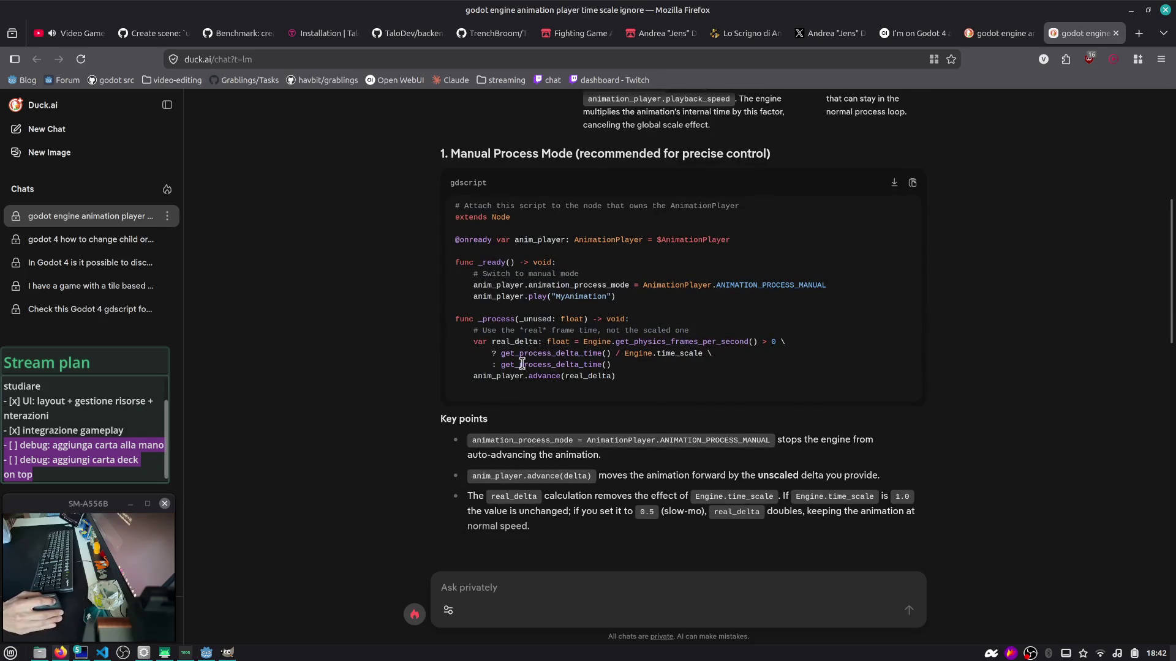
double_click(535, 239)
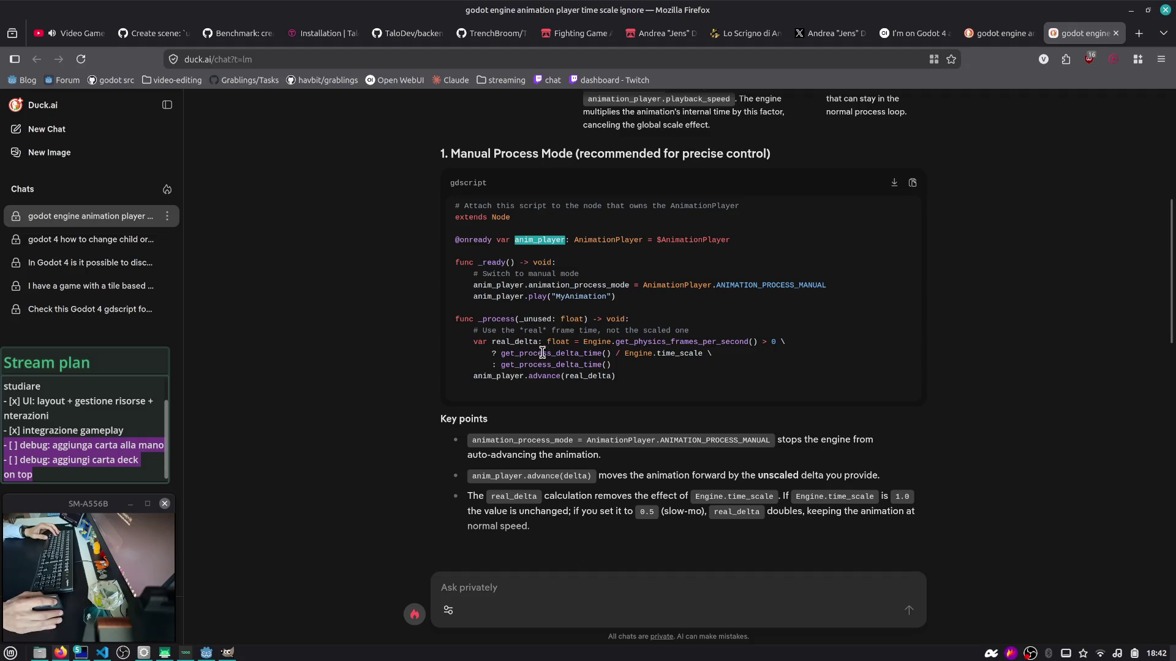
drag(627, 386, 447, 269)
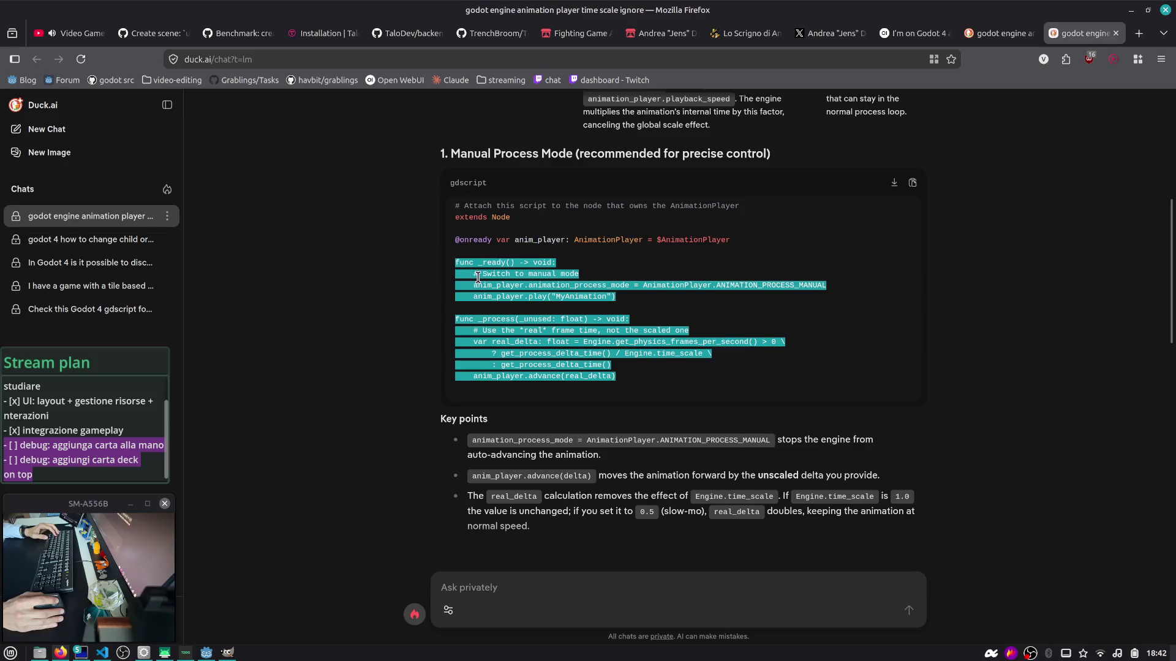
click(528, 309)
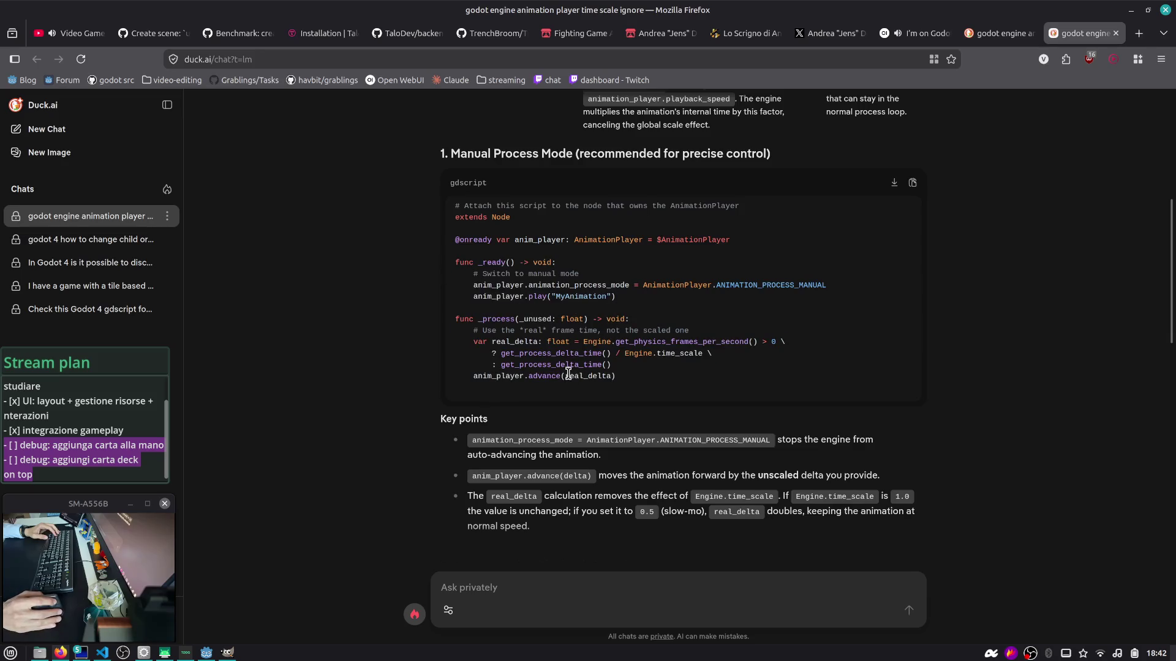
Step: Read the manual-mode key points, the real_delta explanation and the playback_speed second example
scroll(569, 376, down, 2)
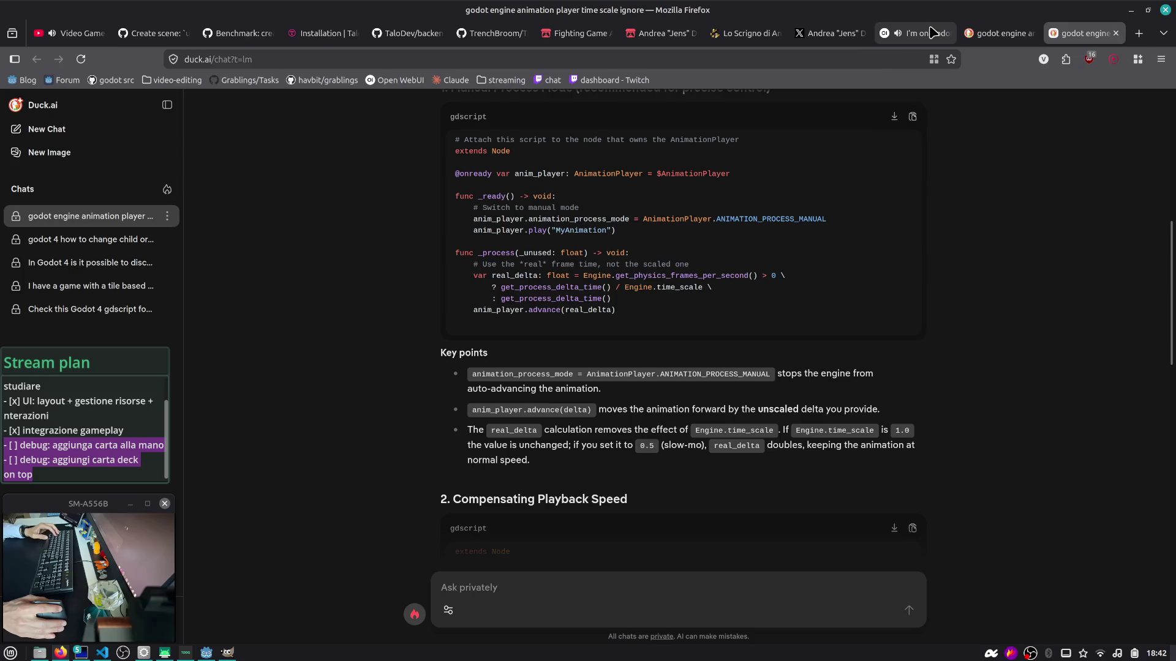
scroll(850, 203, down, 4)
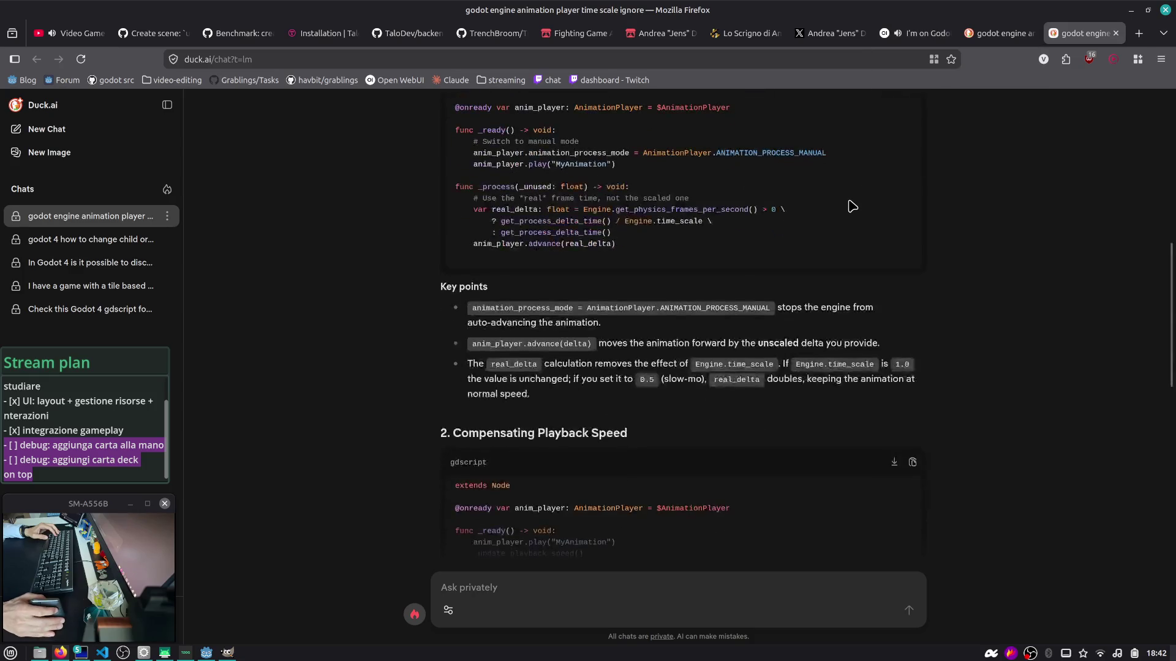
drag(618, 242, 790, 257)
click(807, 260)
scroll(807, 261, down, 2)
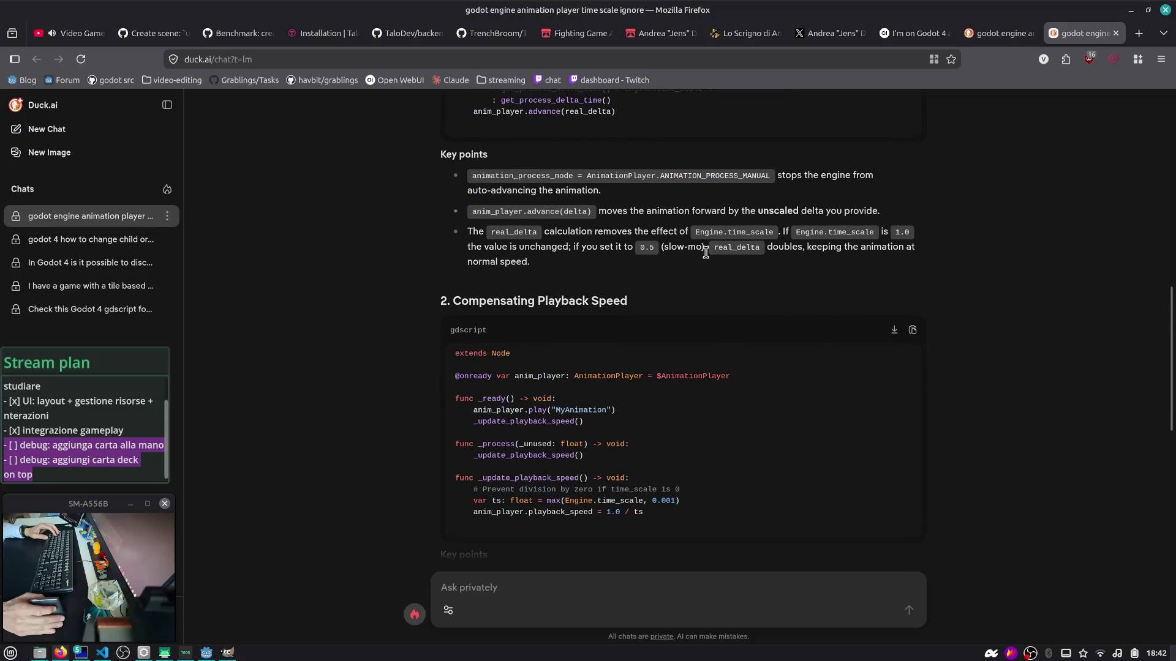
scroll(706, 253, down, 2)
triple_click(545, 166)
click(780, 205)
scroll(781, 209, down, 2)
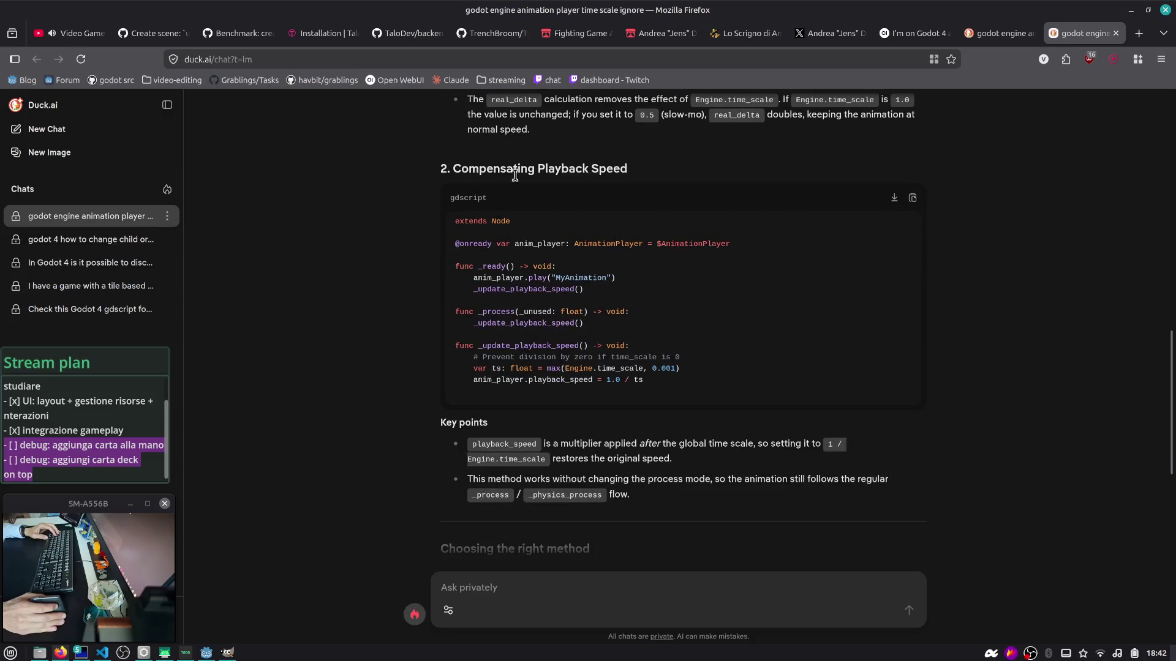
double_click(557, 382)
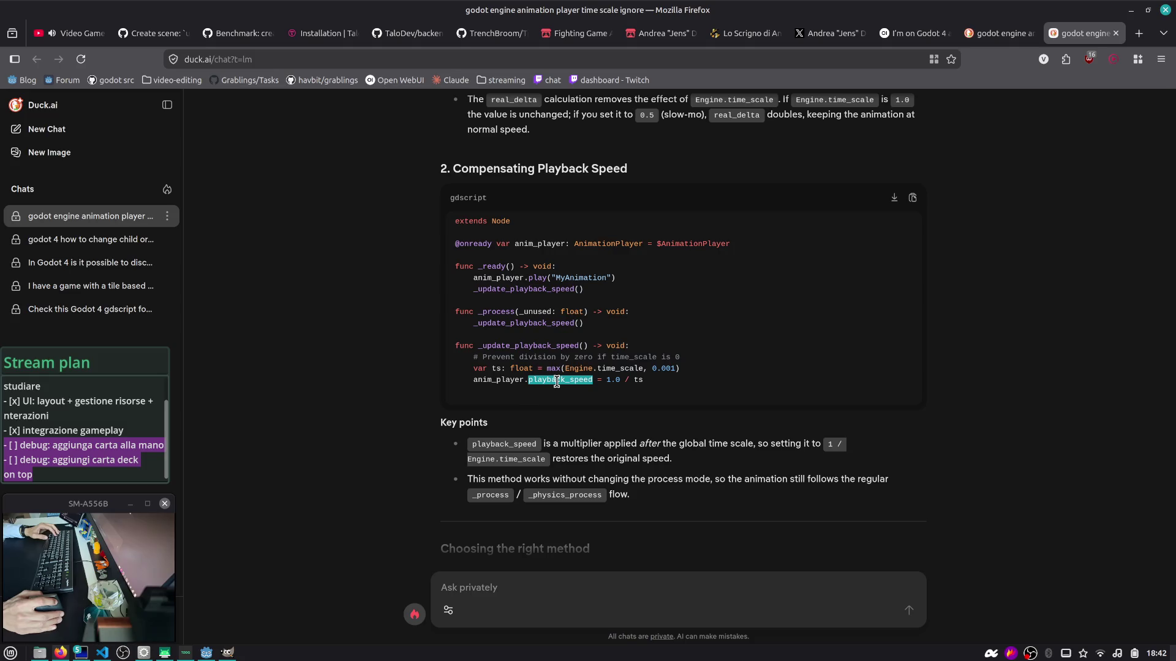
scroll(490, 367, down, 5)
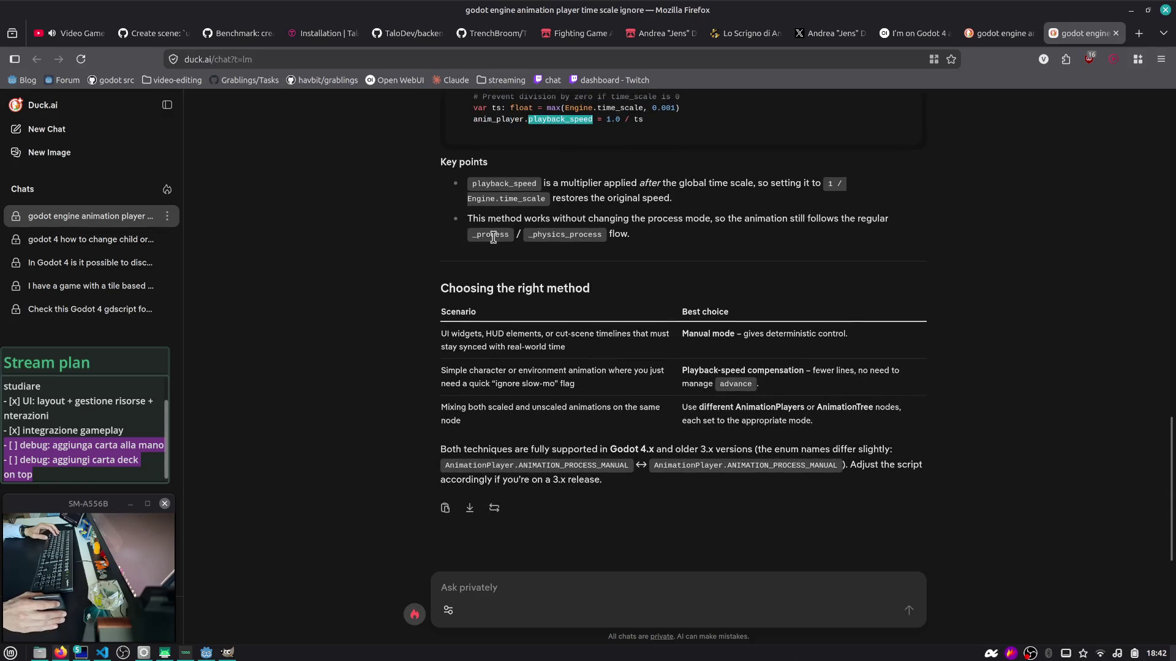
click(826, 373)
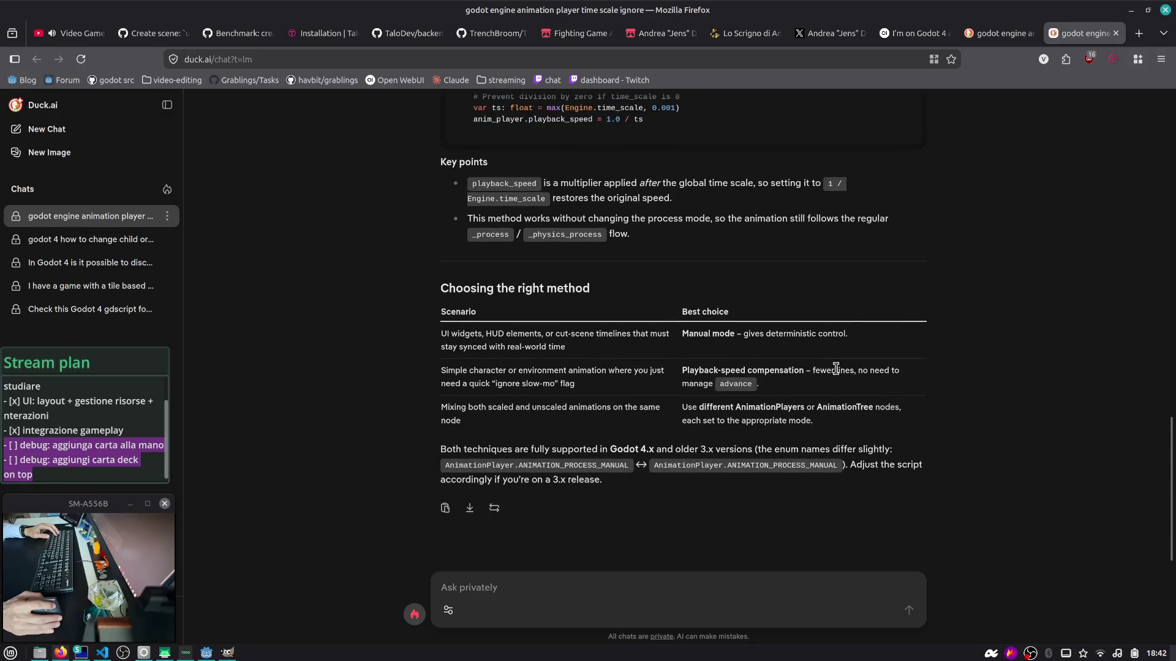
Step: Select the whole Manual Process Mode code block, copy it and switch to Godot
scroll(979, 253, up, 15)
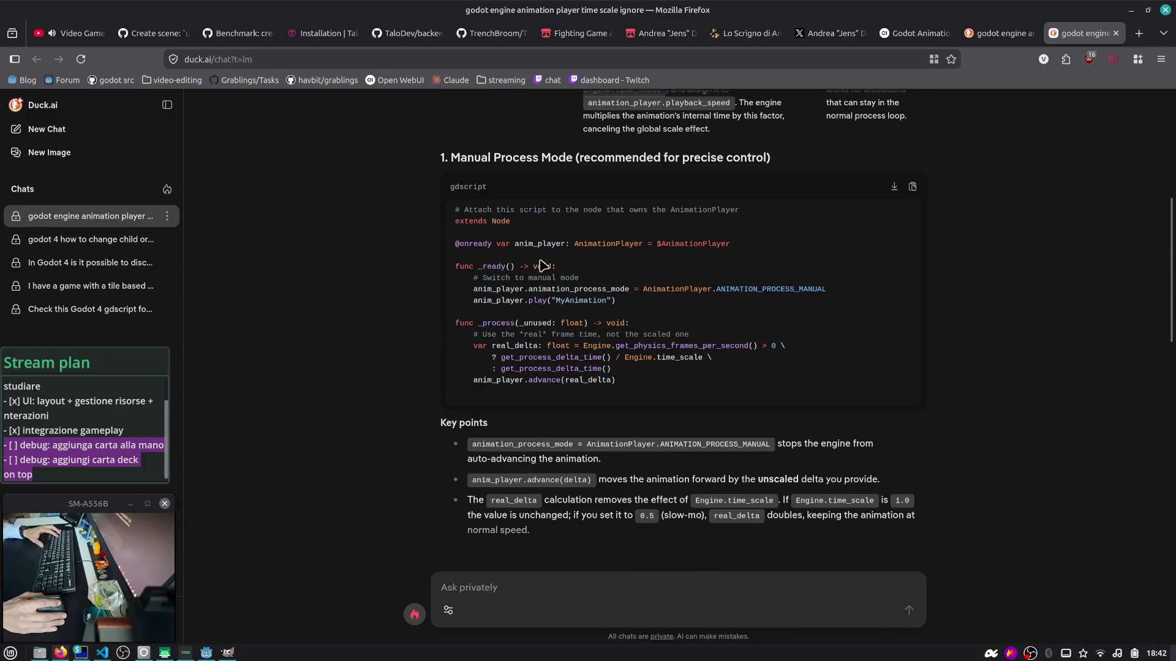
mouse_move(627, 384)
mouse_down()
mouse_move(453, 240)
mouse_move(449, 217)
mouse_up()
key(ctrl+c)
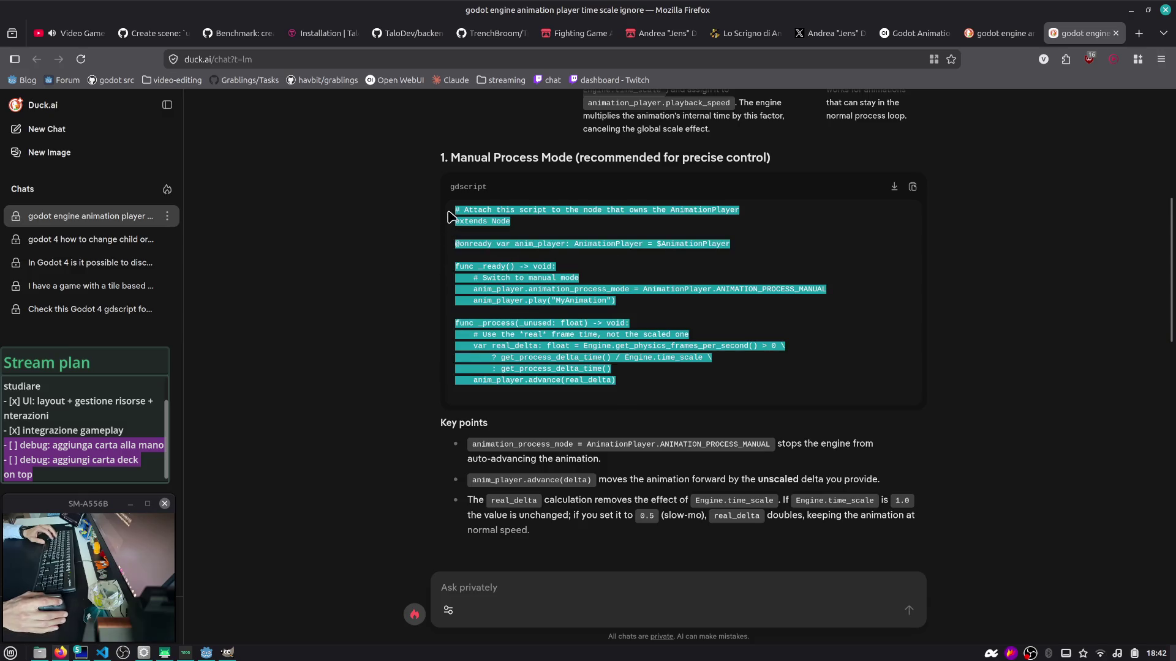
key(alt+Tab)
key(alt+Tab)
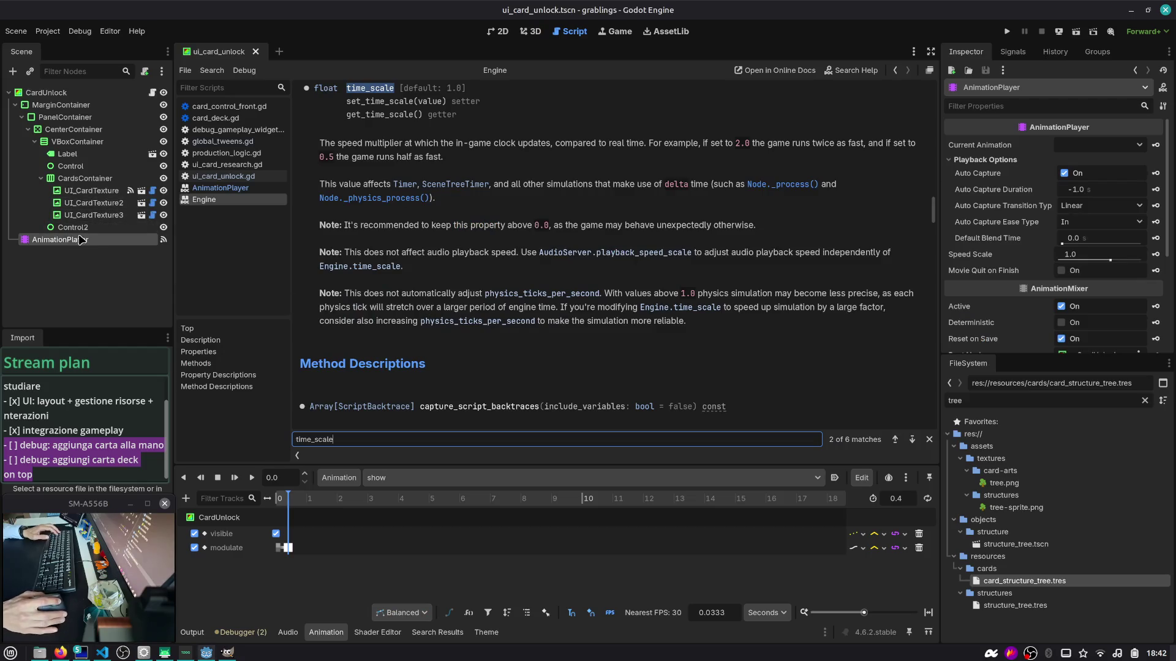
Step: Start attaching a new script to AnimationPlayer, browsing up to the project root folder
right_click(98, 240)
click(76, 245)
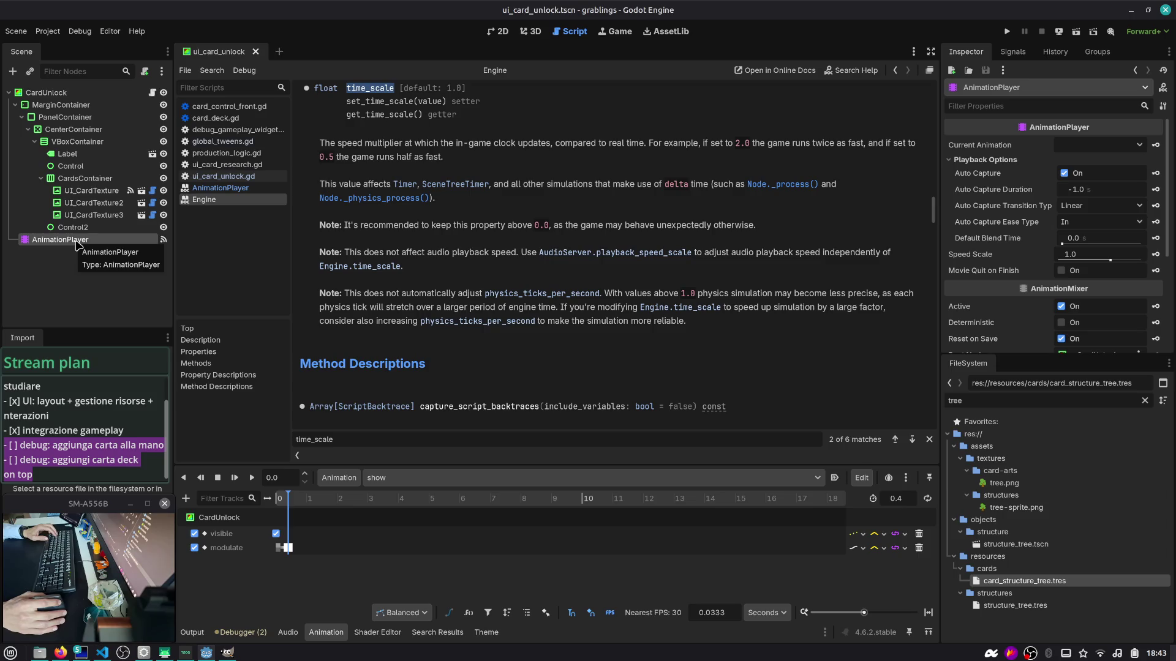
click(144, 71)
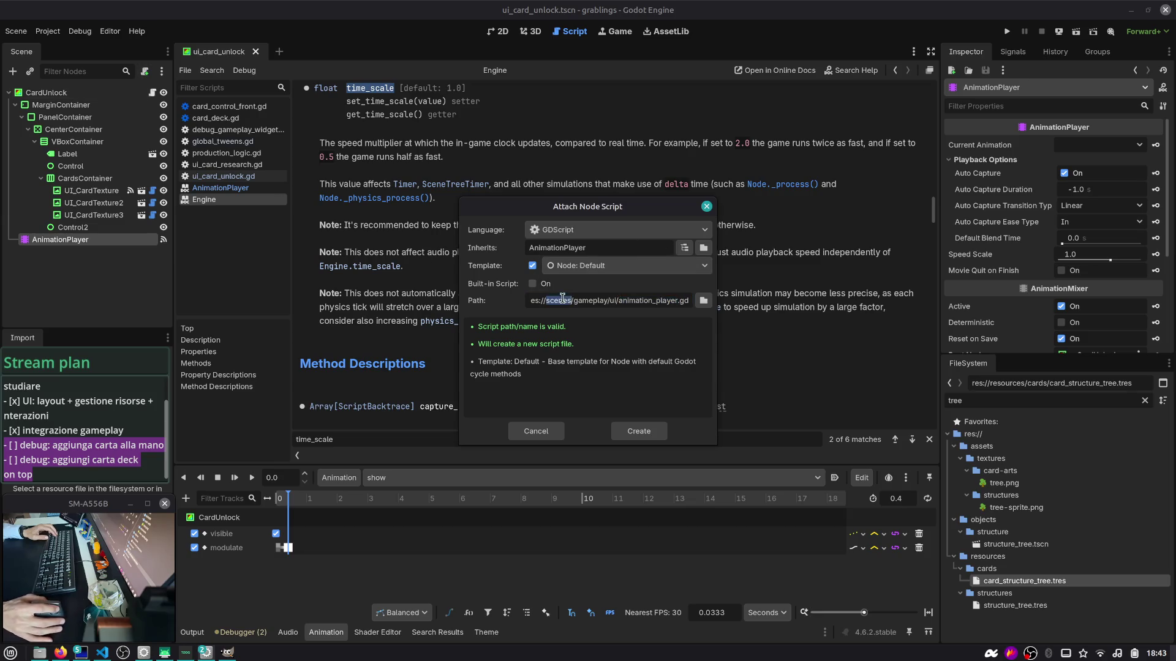
click(703, 300)
click(346, 155)
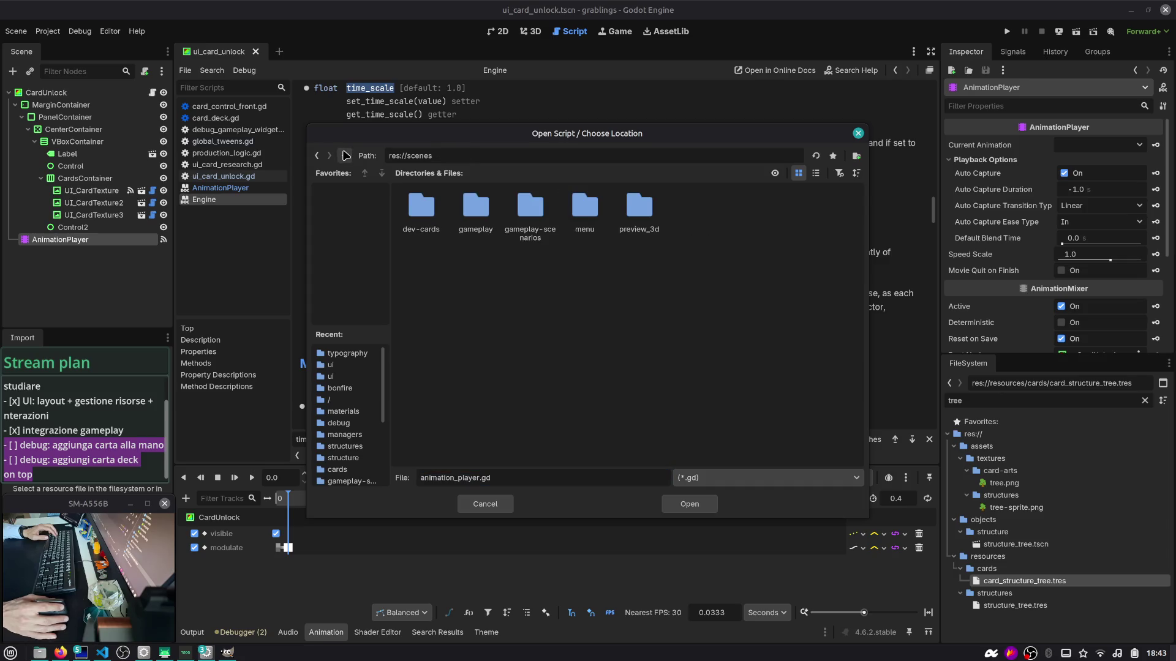
click(345, 156)
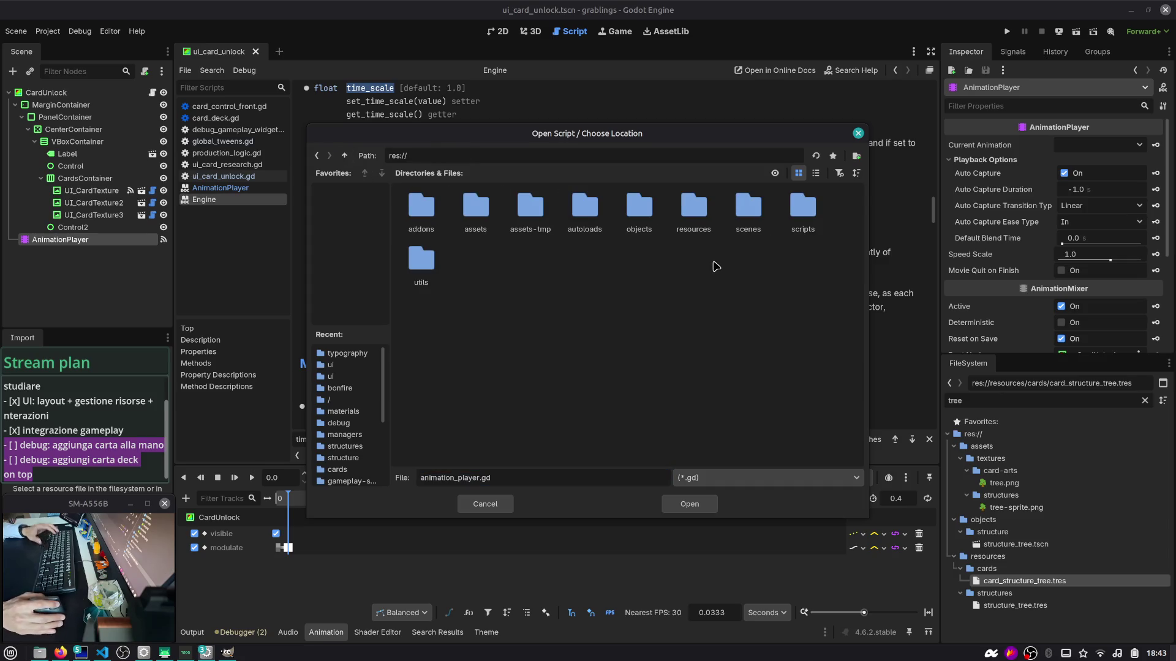
Step: Create res://utils/animation_player_time_scale_ignore.gd and paste the copied example over its template
double_click(422, 265)
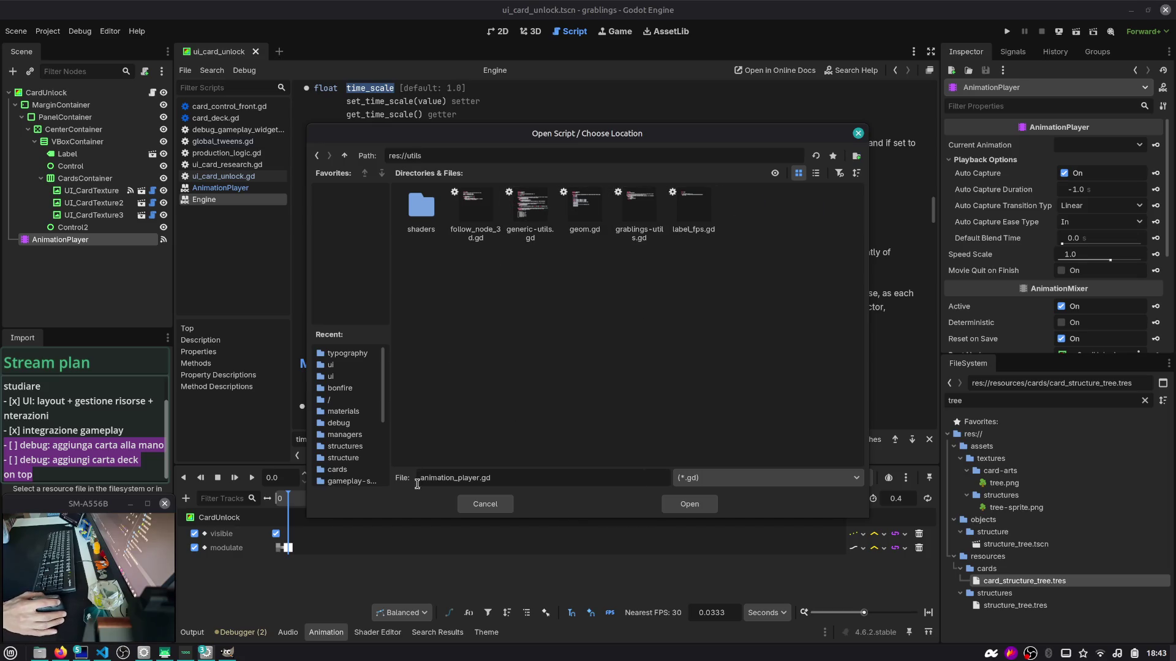
text(_)
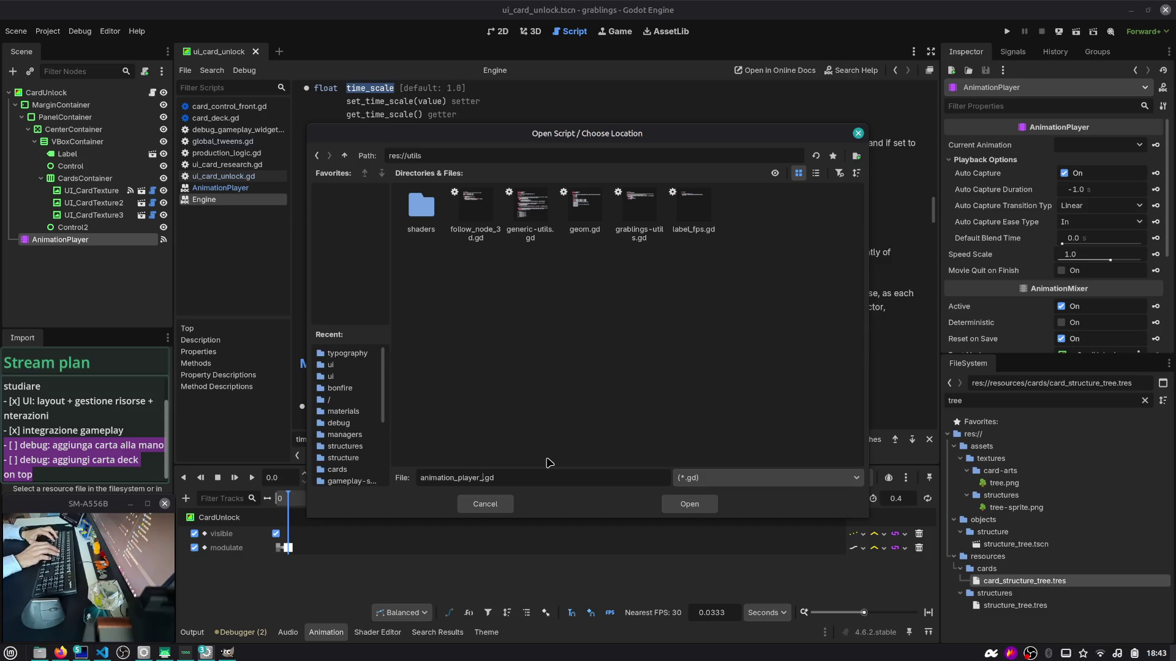
text(time_scale_ig)
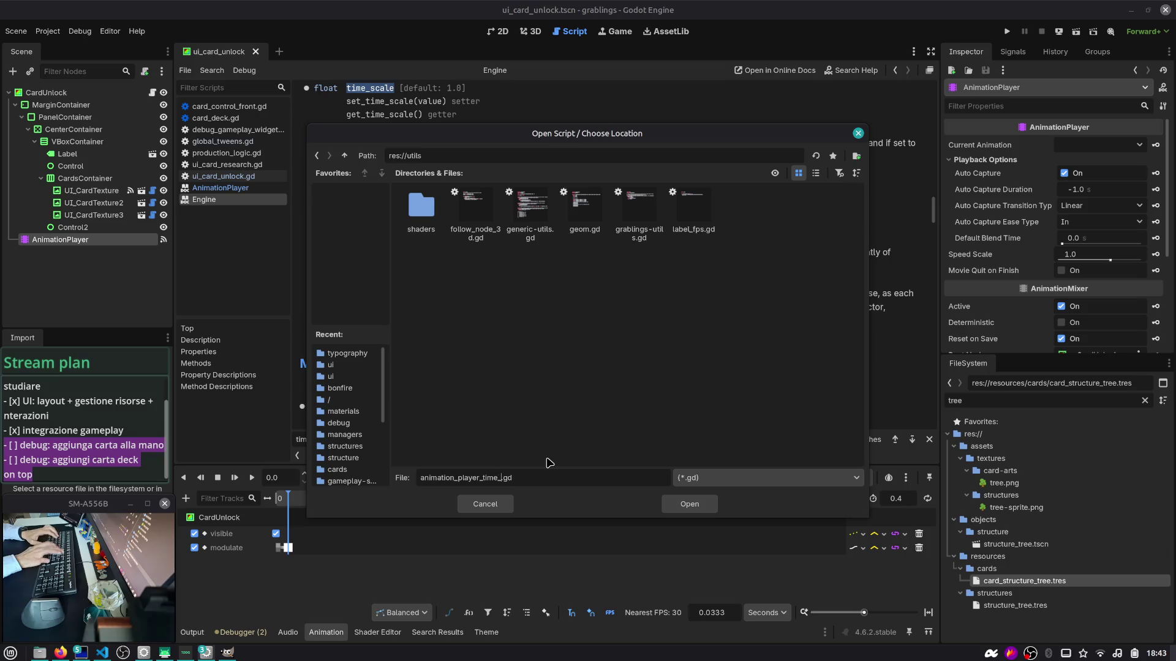
text(nore)
key(Return)
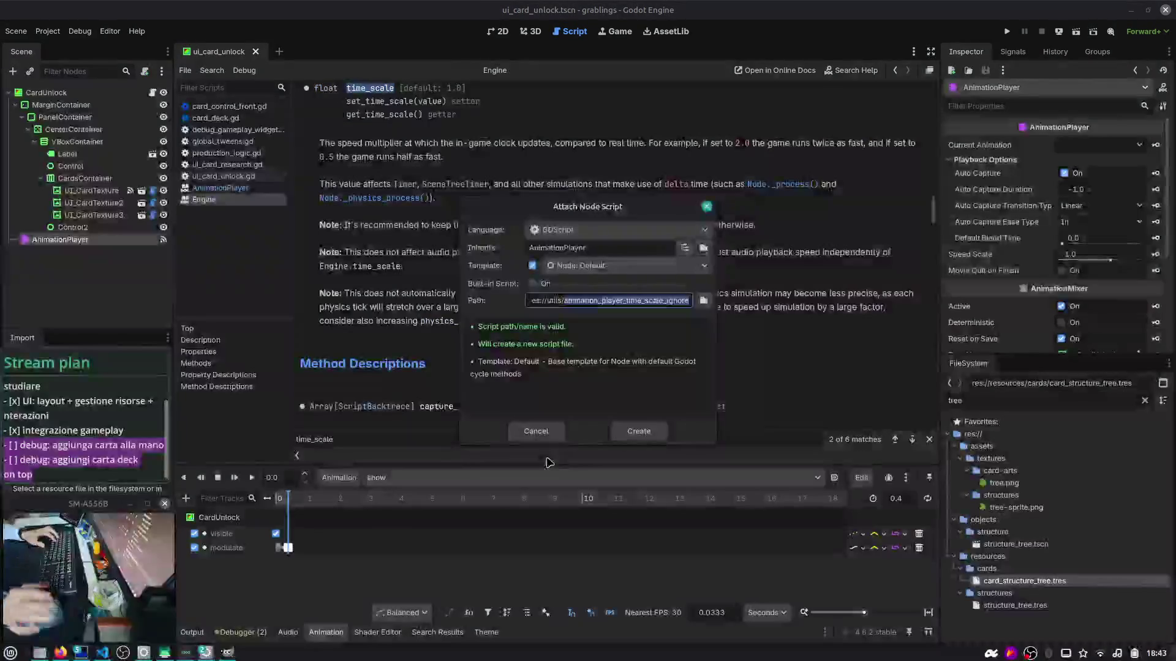
click(633, 436)
mouse_move(459, 219)
mouse_down()
mouse_move(306, 117)
mouse_move(360, 116)
mouse_up()
key(ctrl+v)
click(421, 131)
key(BackSpace)
key(ctrl+x)
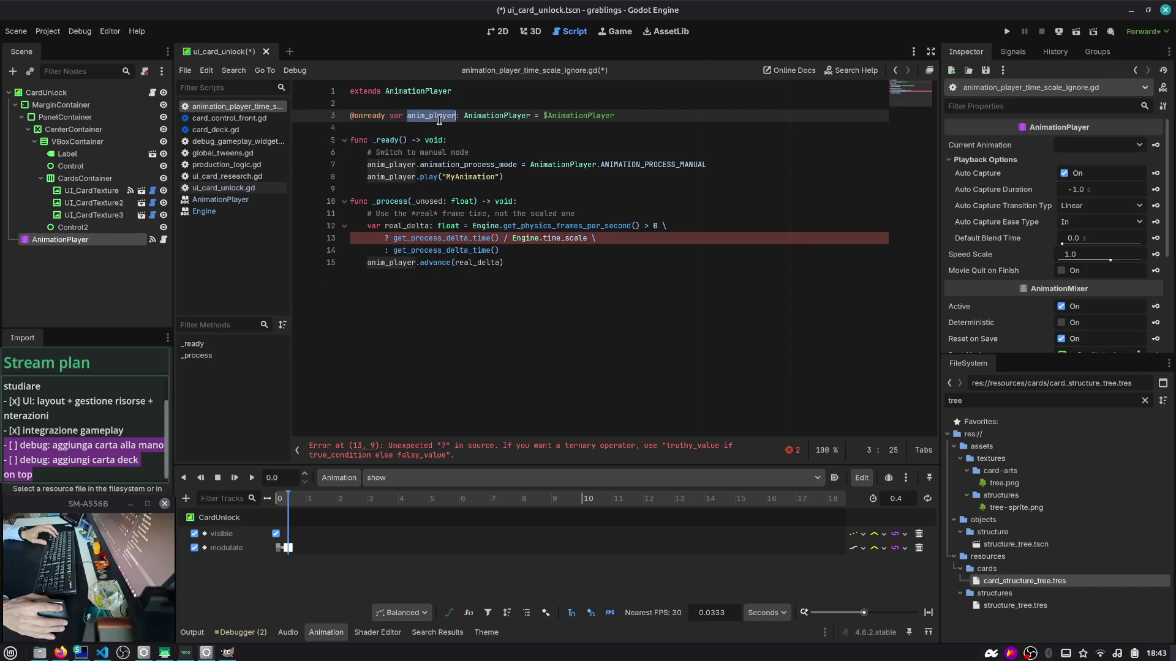
key(ctrl+x)
key(ctrl+x)
Step: Remove every anim_player. prefix and save the scene and new script
double_click(394, 139)
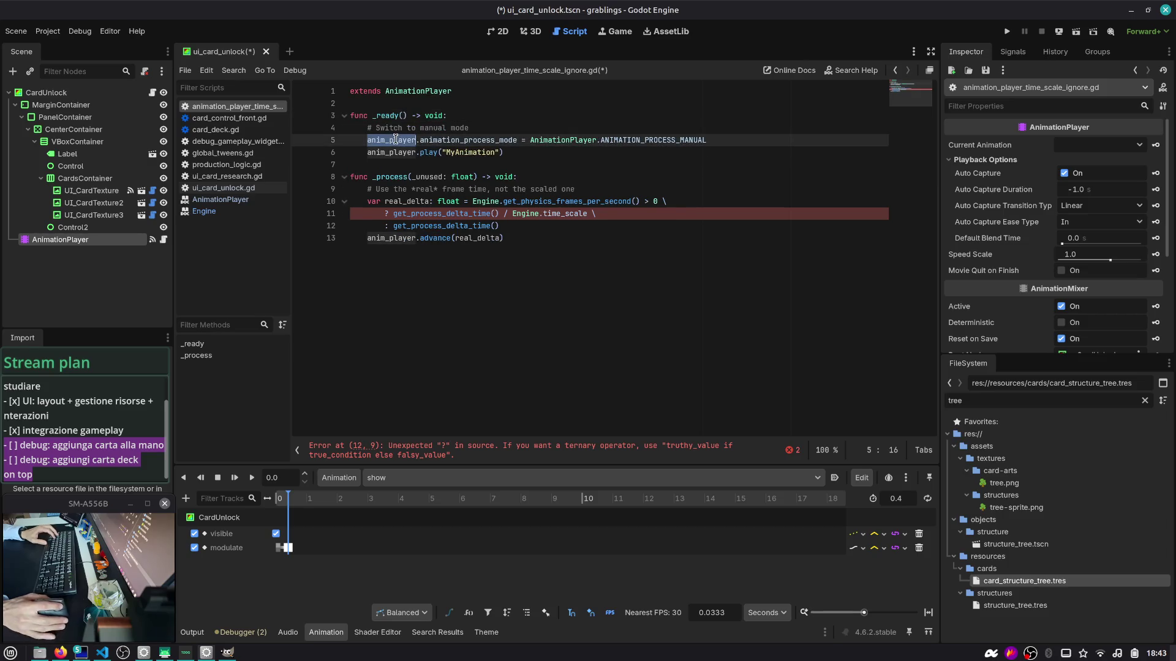
key(ctrl+d)
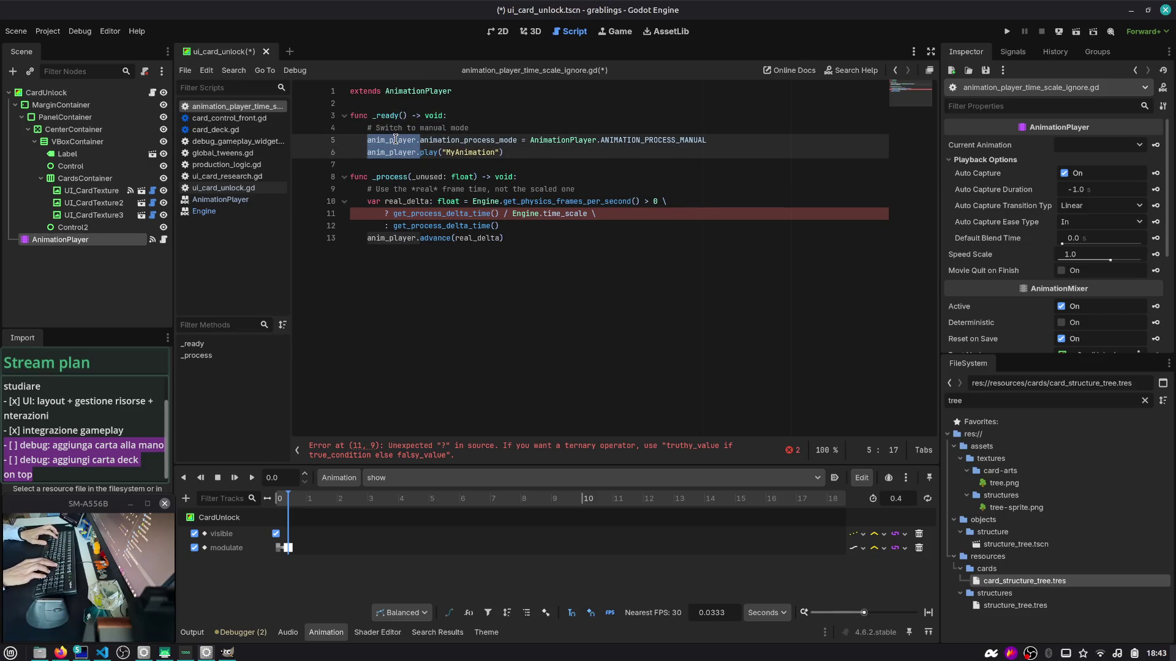
key(ctrl+d)
key(Delete)
click(393, 139)
key(ctrl+s)
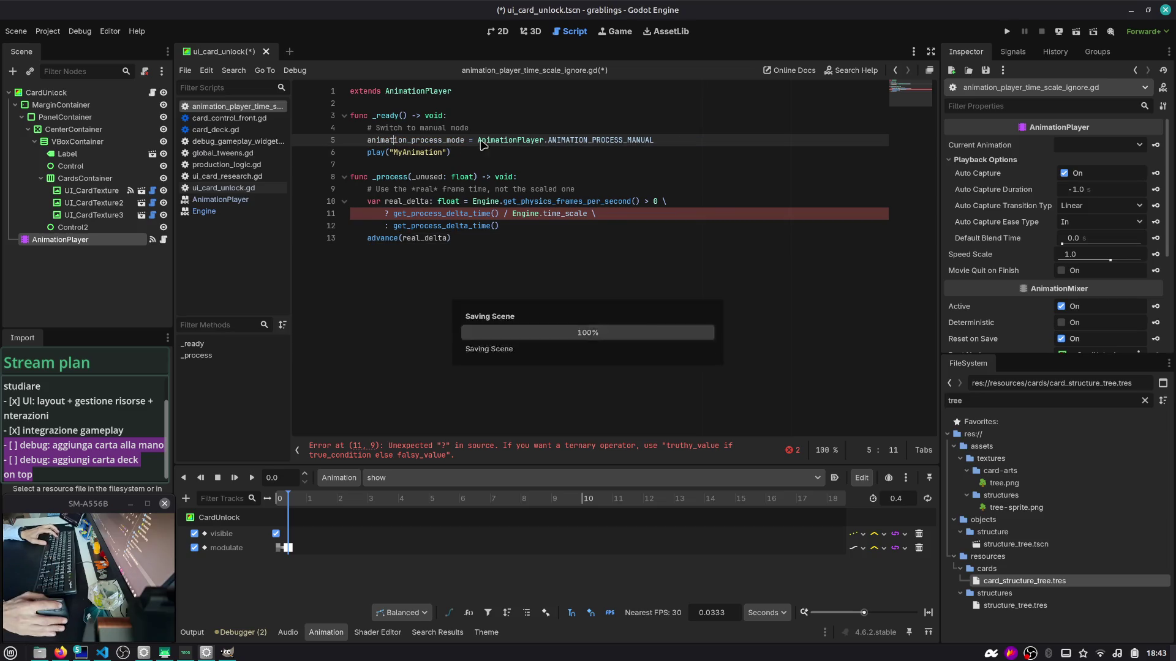
Step: Delete the play("MyAnimation") line and add blank lines to space out the code
click(524, 127)
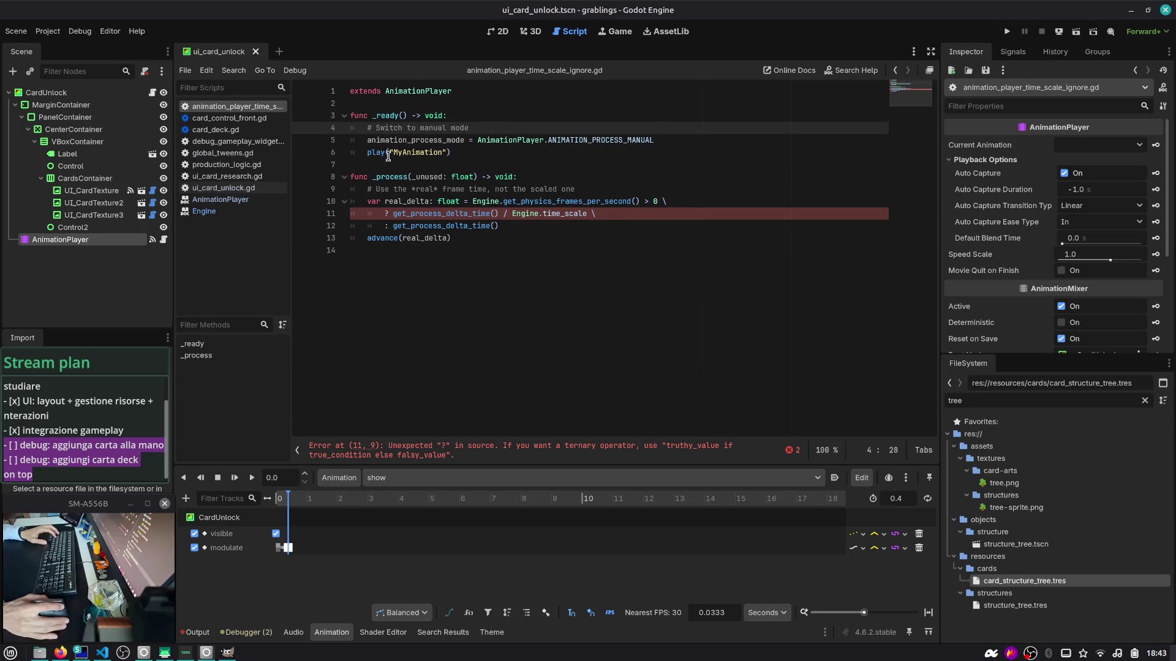
triple_click(390, 153)
key(BackSpace)
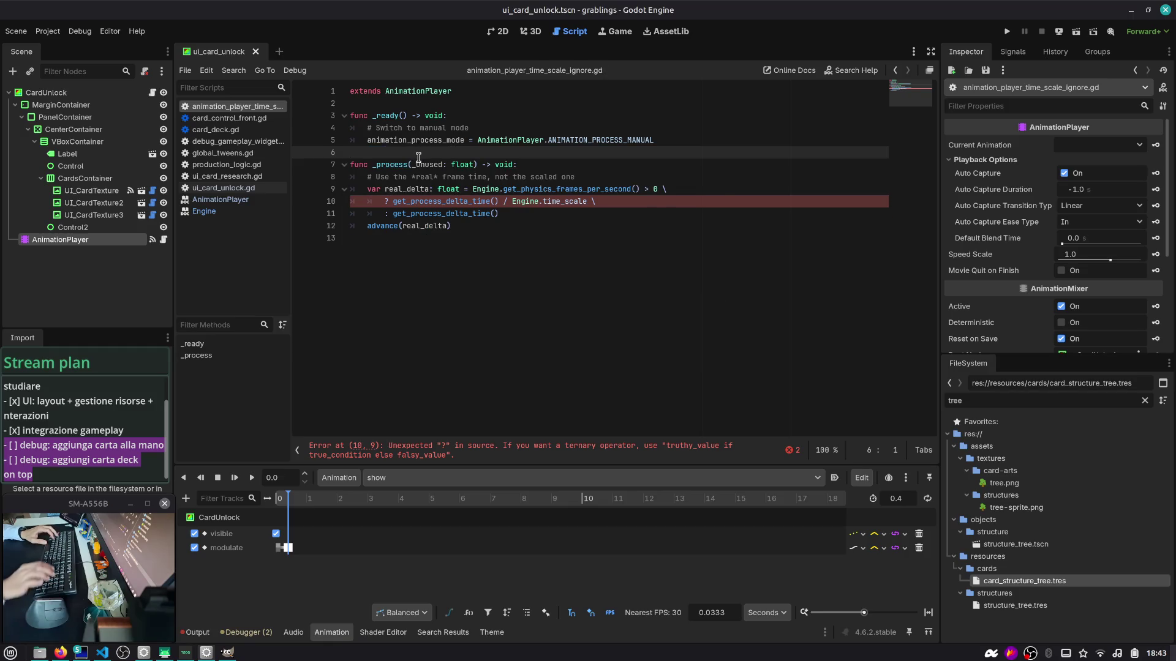
key(Return)
key(Up)
key(Up)
key(Up)
key(Return)
Step: Delete the '# Switch to manual mode' and '# Use the *real* frame time' comment lines
click(422, 140)
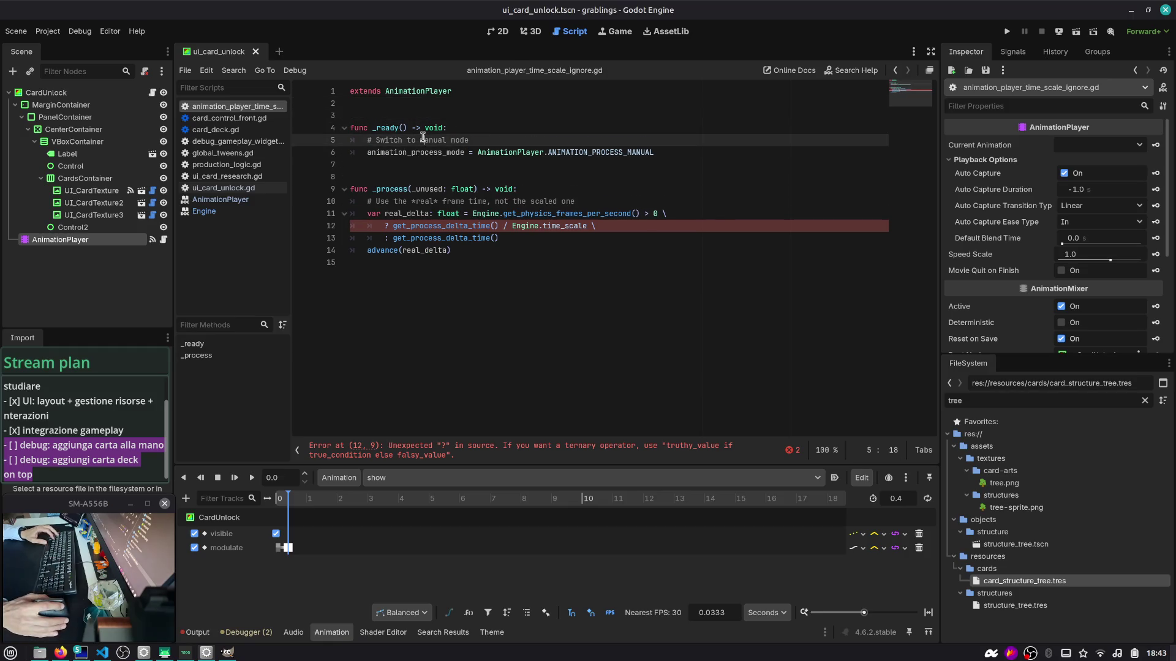
key(ctrl+shift+k)
click(403, 190)
key(ctrl+shift+k)
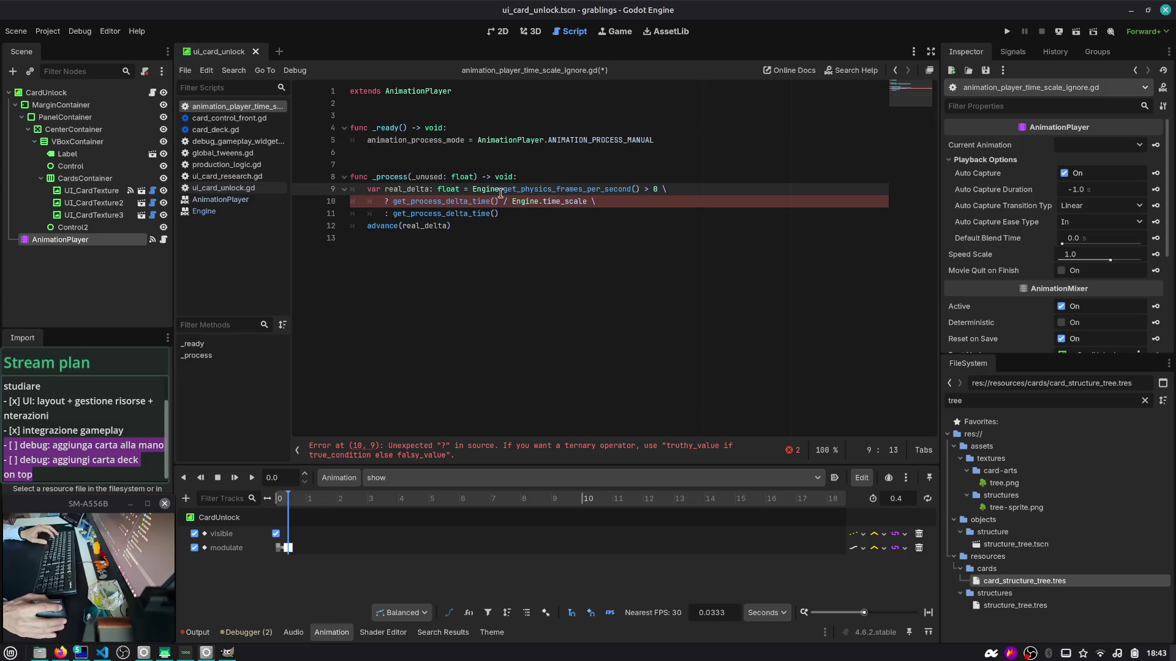
Step: Inspect where real_delta and get_process_delta_time are used, ending just before Engine on line 9
double_click(411, 191)
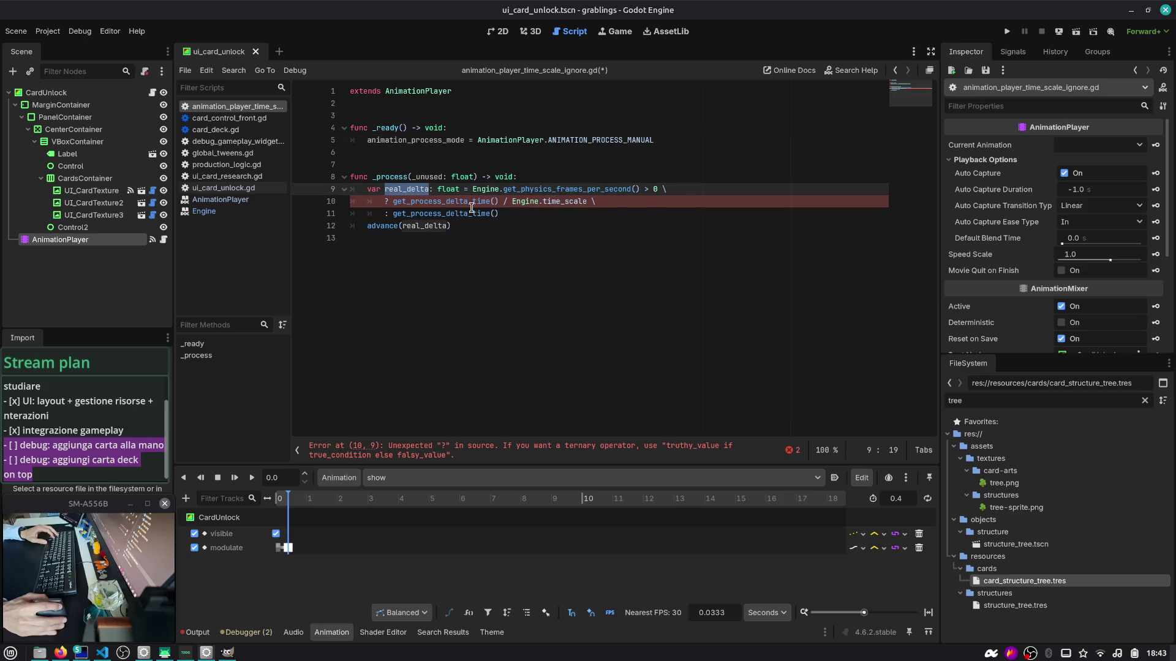
double_click(442, 201)
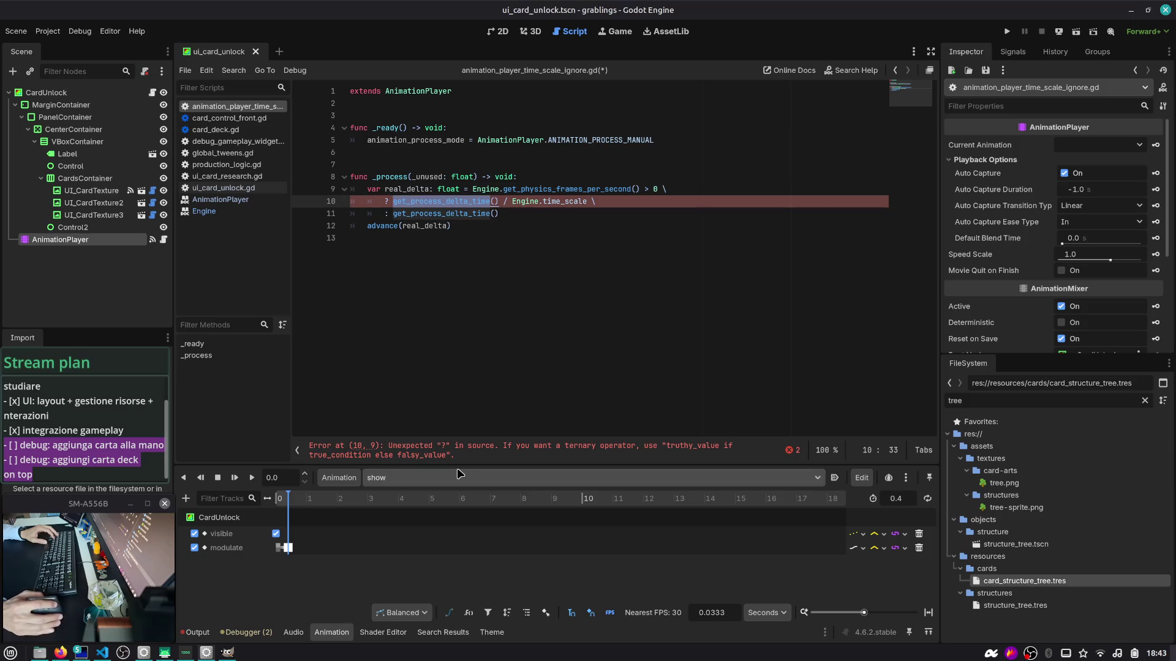
click(539, 215)
key(shift+Up)
key(shift+Up)
key(Left)
key(ctrl+Left)
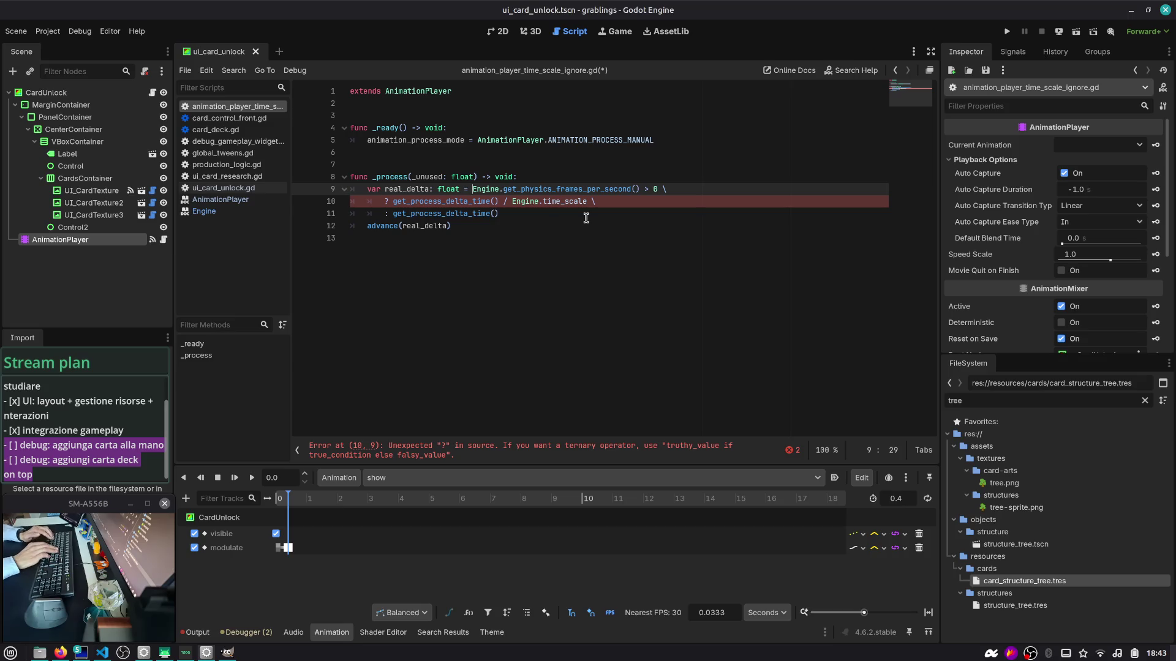
Step: Add a line continuation, replace '?' with 'if' and ':' with 'else', then save
key(End)
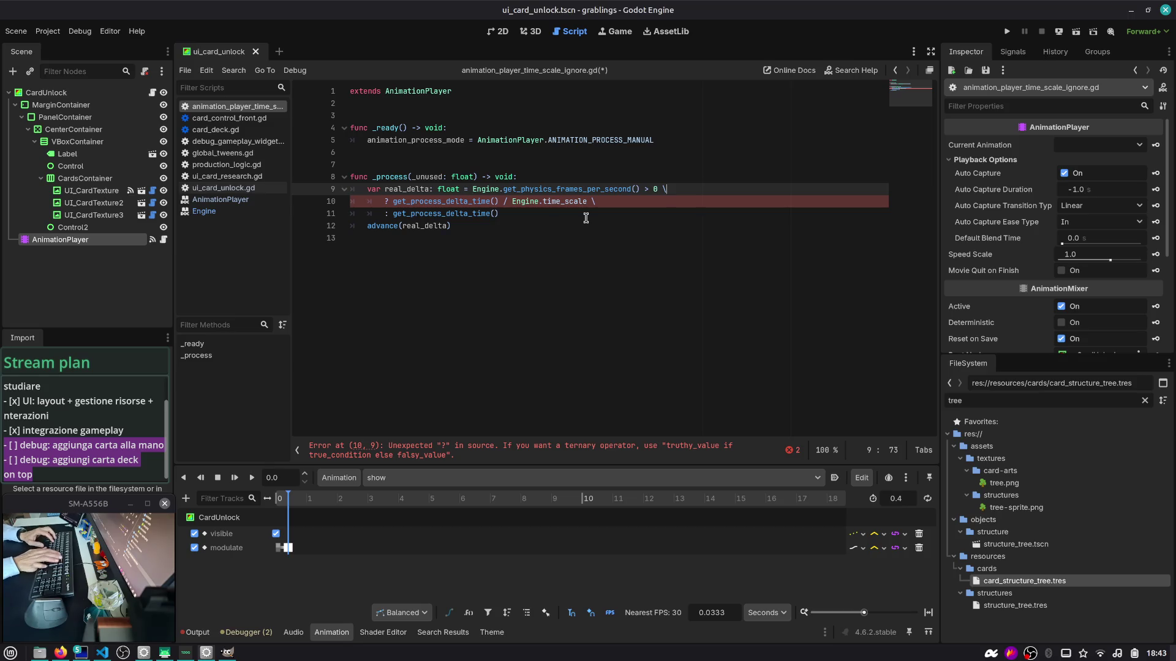
text(\)
key(Down)
key(Home)
key(Delete)
text(if)
key(Down)
key(BackSpace)
key(BackSpace)
text(else)
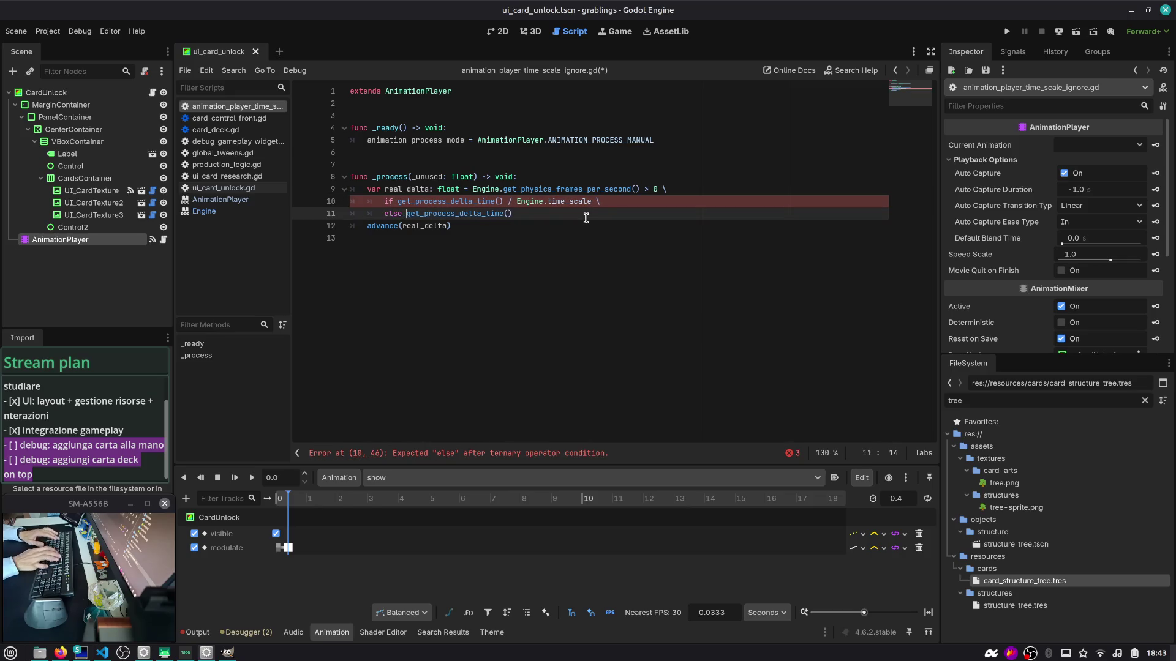
key(ctrl+s)
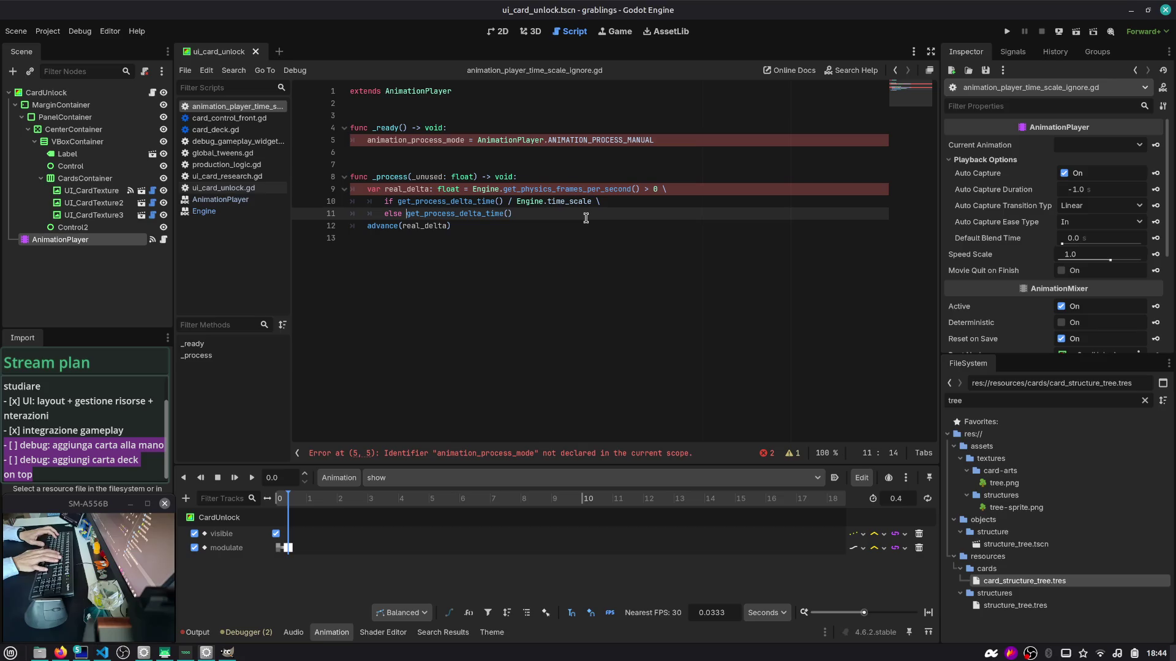
Step: Select get_physics_frames_per_second on line 9 and AnimationPlayer on line 5 for review
double_click(588, 189)
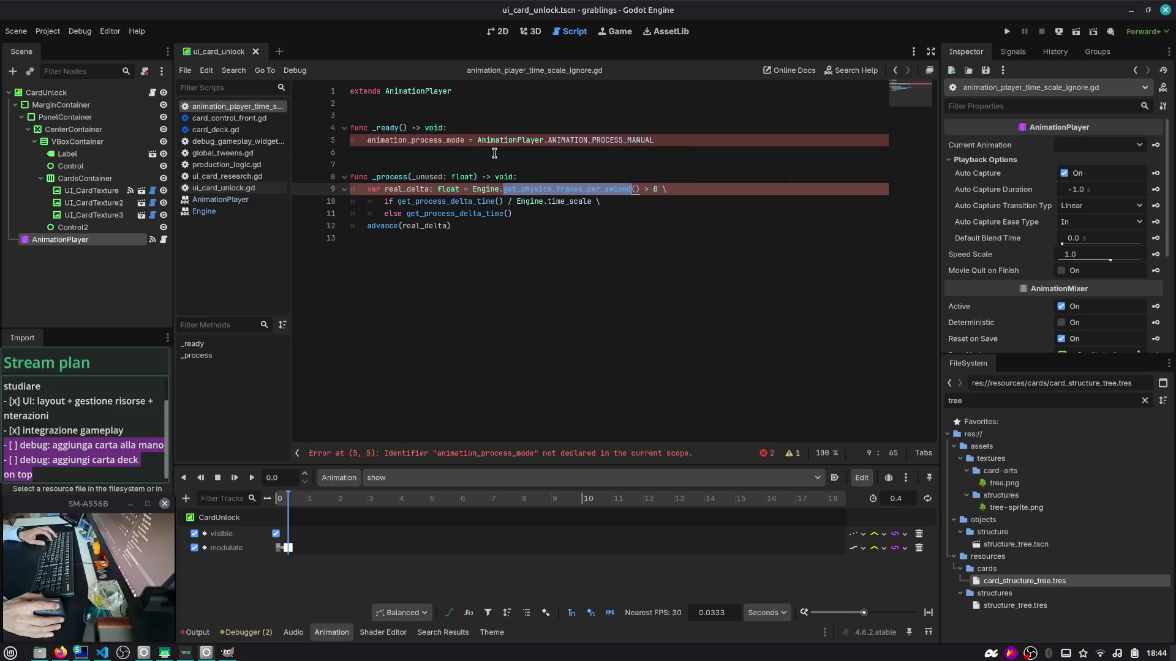
click(548, 155)
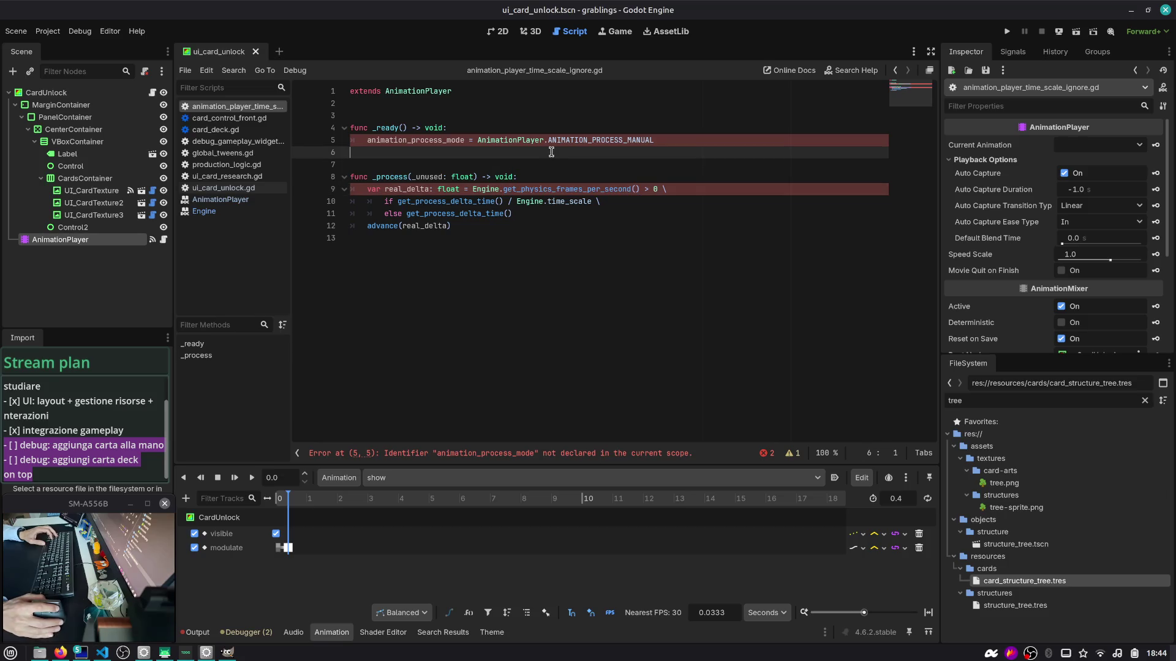
double_click(527, 140)
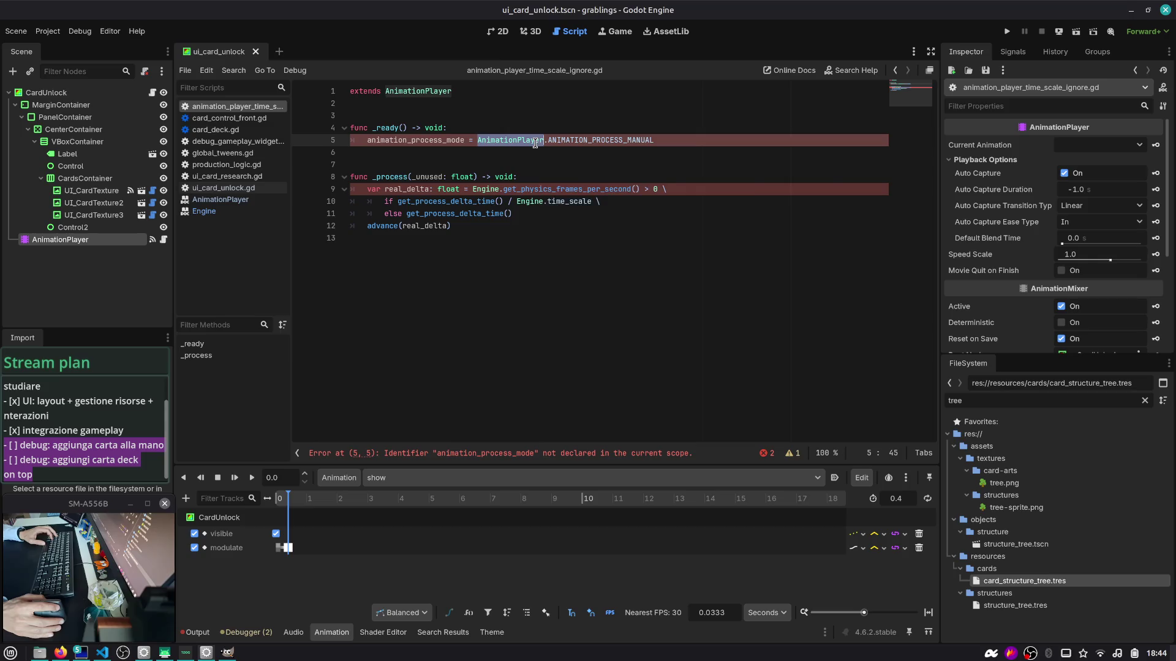
Step: Check the AnimationPlayer help page's process enumeration for the animation_process_mode replacement
ctrl+click(577, 140)
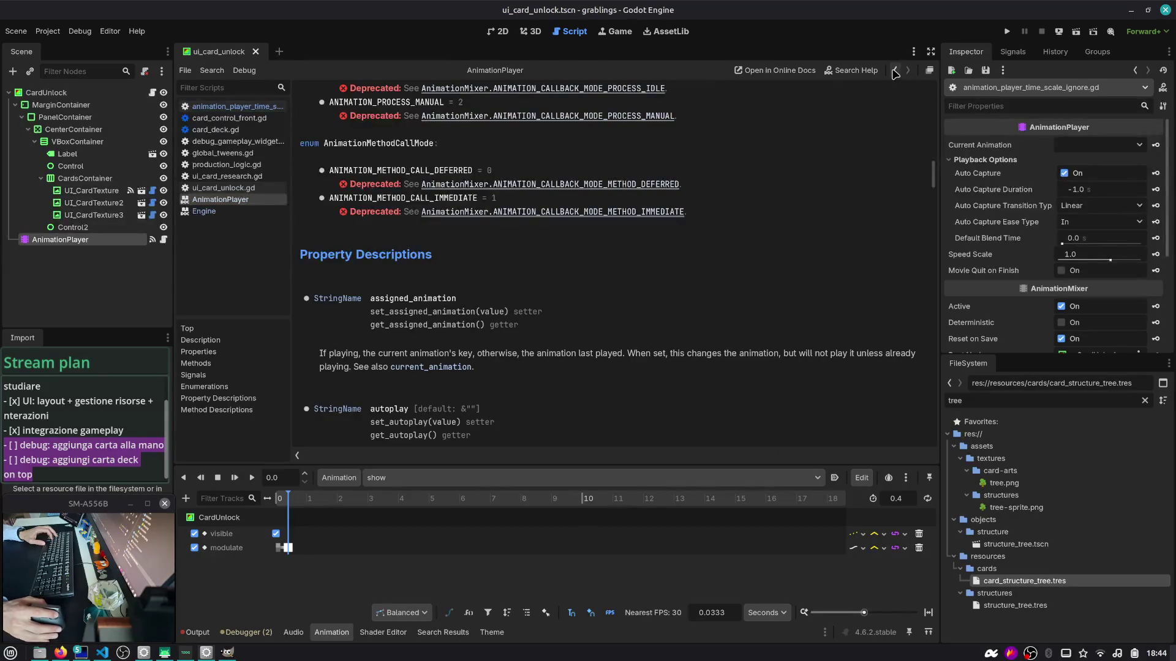
key(alt+Left)
click(425, 140)
double_click(425, 140)
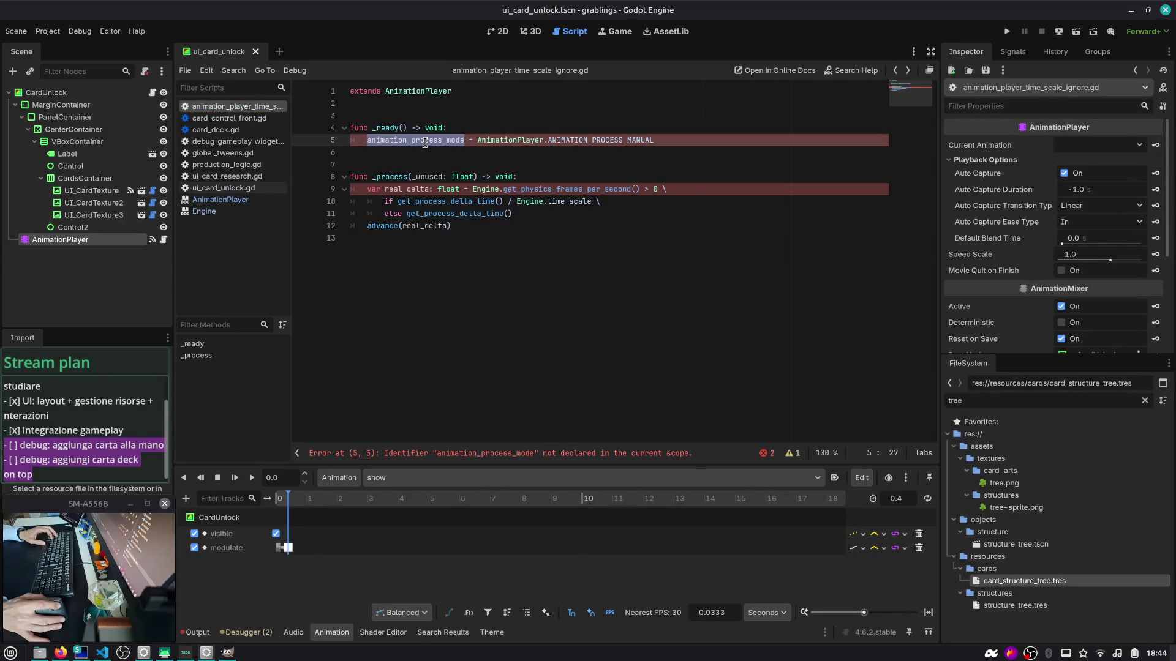
mouse_move(534, 143)
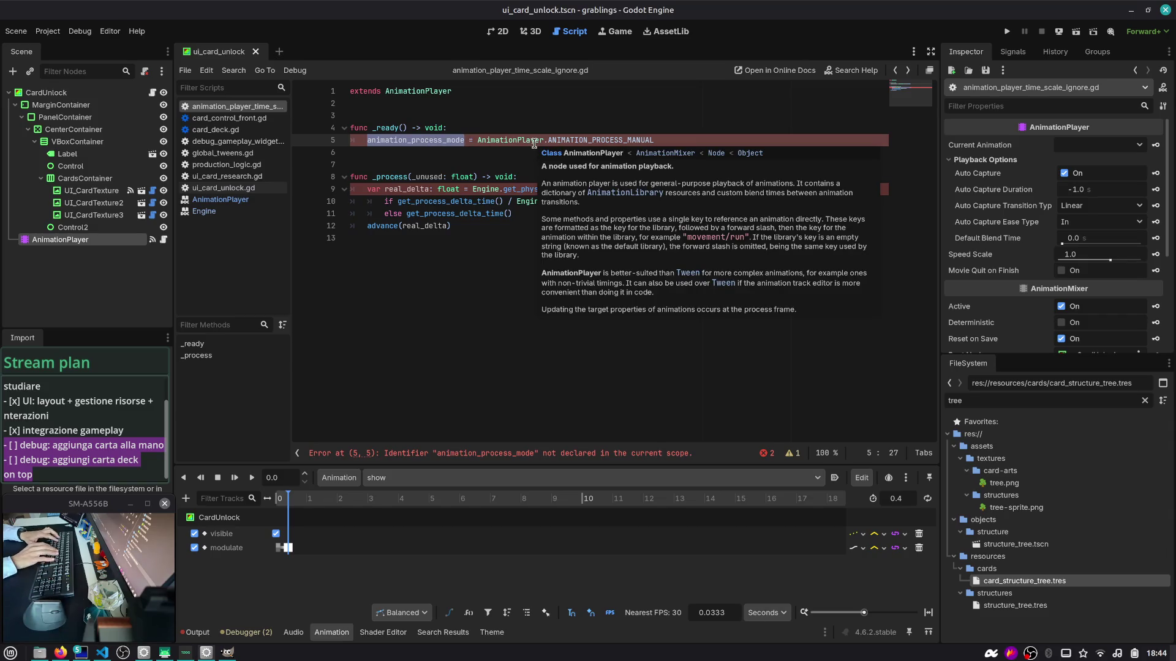
ctrl+click(588, 140)
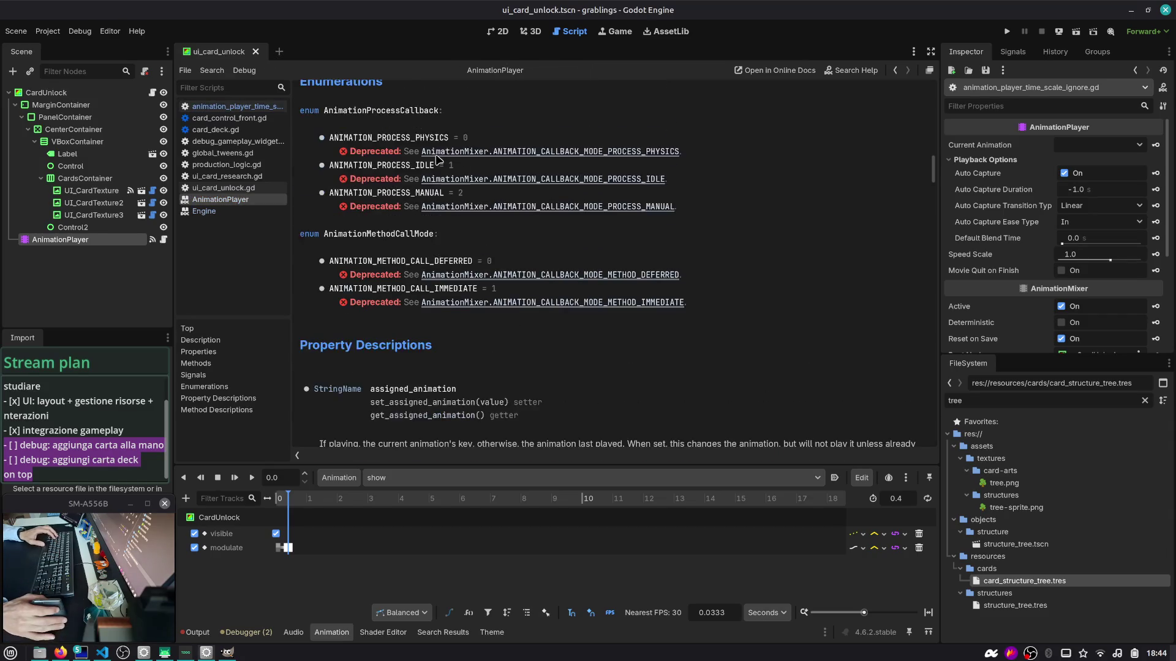
scroll(432, 160, up, 1)
click(895, 70)
Step: Retype animation_process_mode on line 5 as process_mode using autocomplete
double_click(411, 140)
text(anima = AnimationPlayer.ANIMATION_PROCESS_MANUAL)
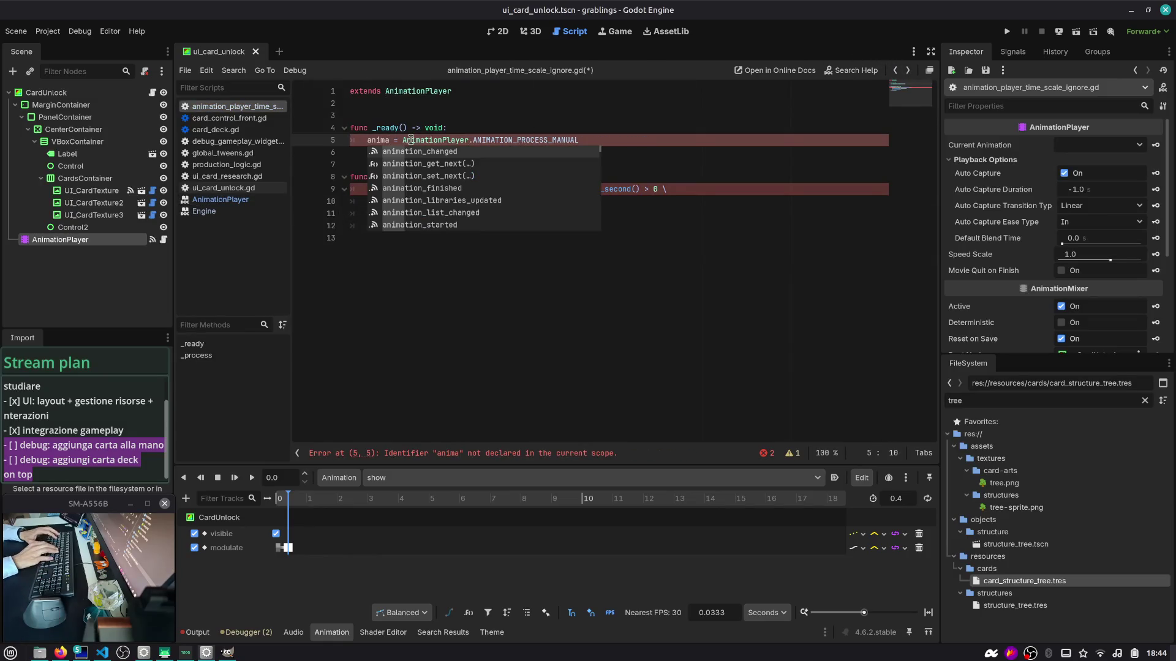
text(tion_proce)
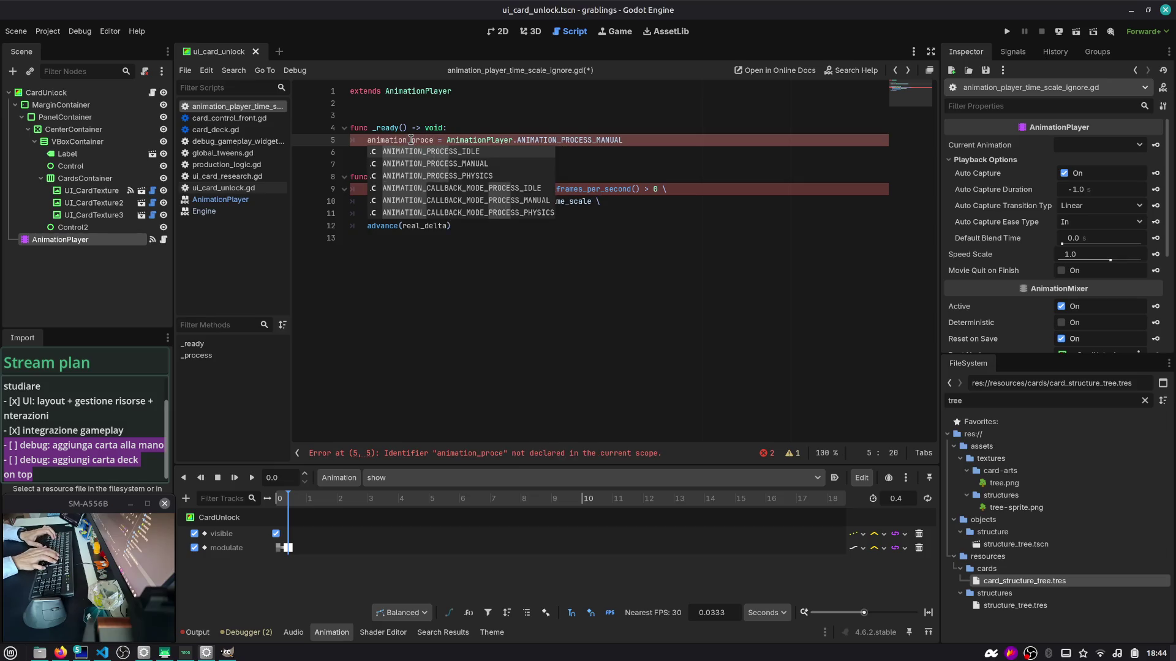
key(ctrl+BackSpace)
text(proce)
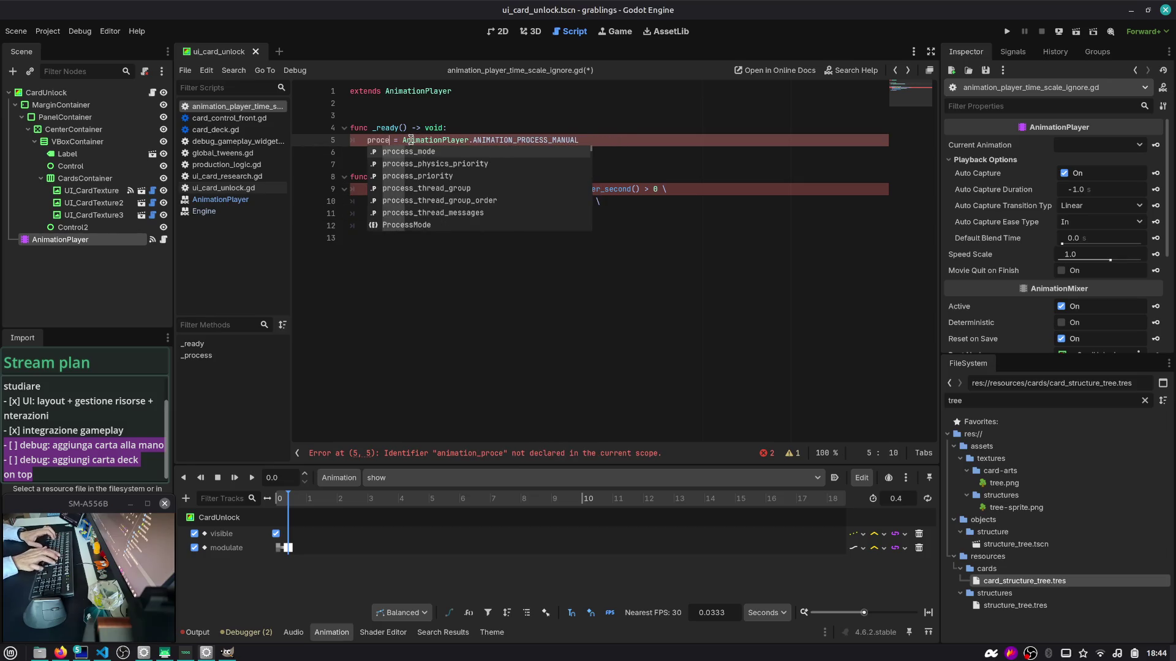
key(Return)
Step: Look up process_mode in the Node docs and search the AnimationPlayer help for 'process'
ctrl+click(410, 140)
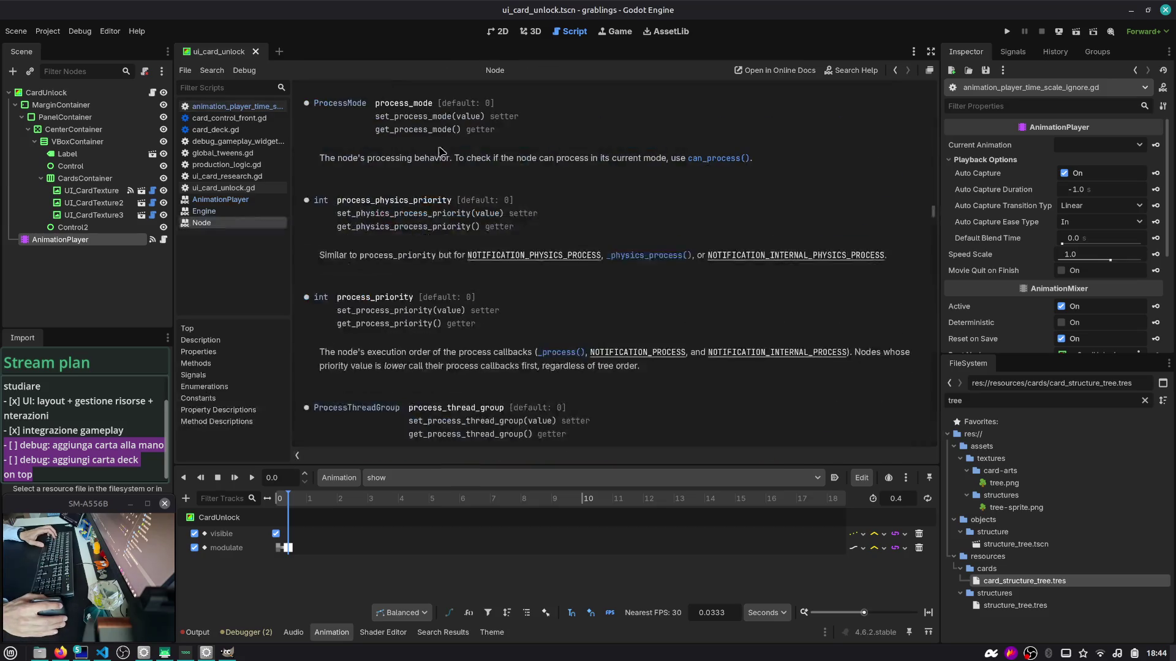
scroll(554, 169, up, 1)
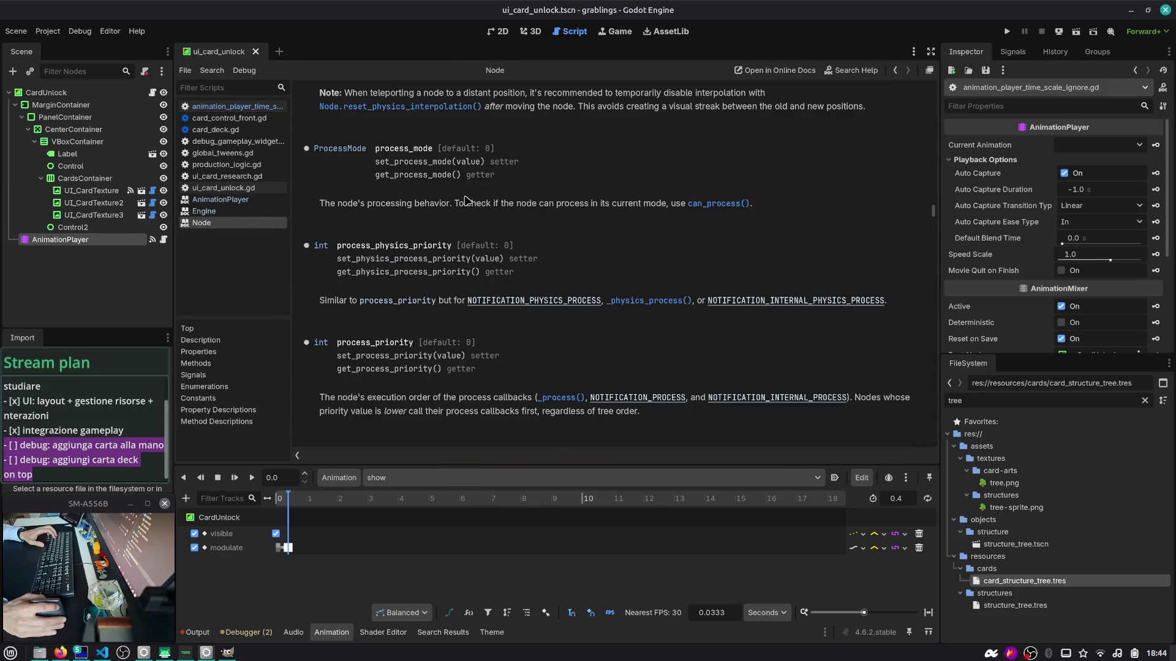
key(alt+Left)
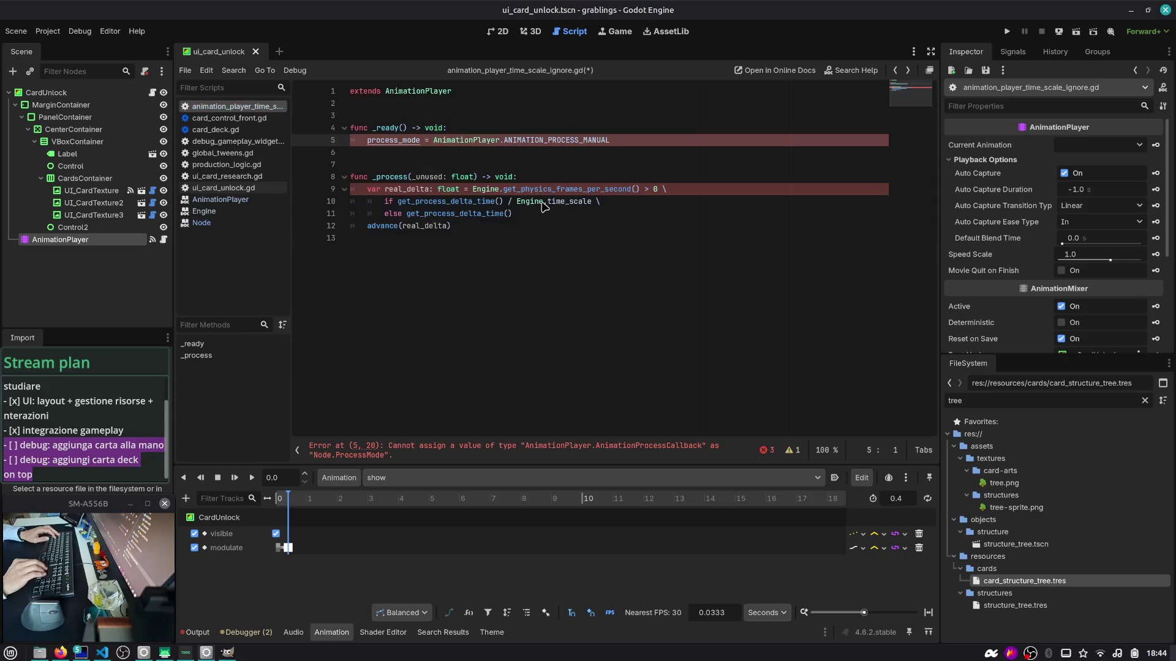
ctrl+click(476, 140)
key(ctrl+f)
text(process)
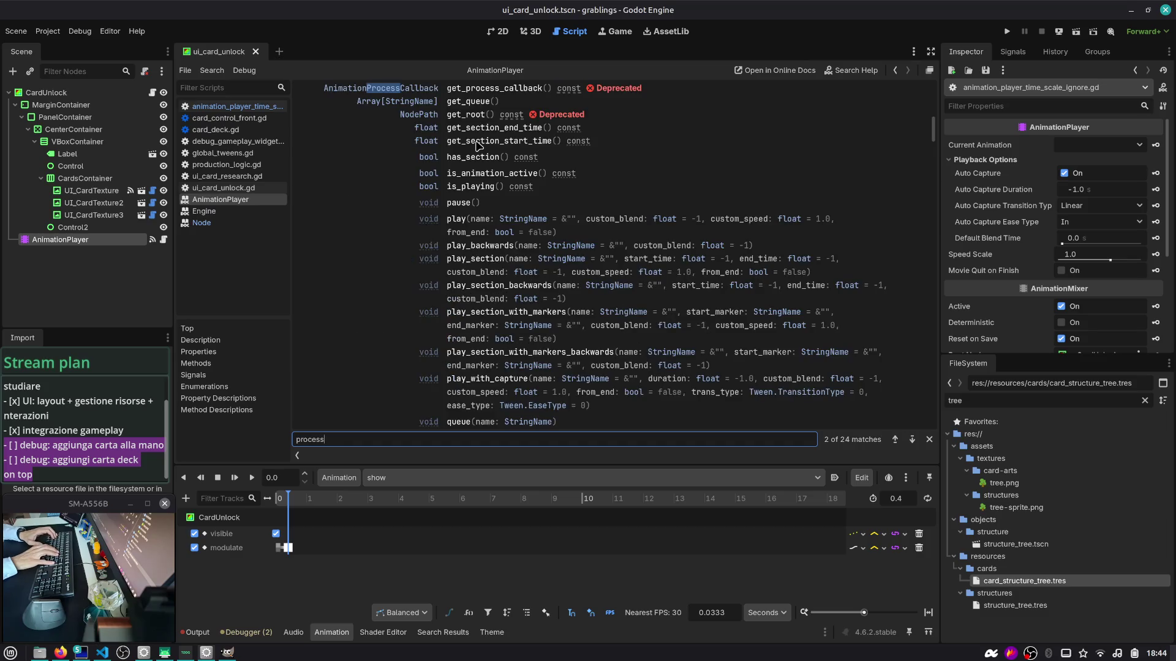
key(Return)
key(Return)
key(Return)
key(Return)
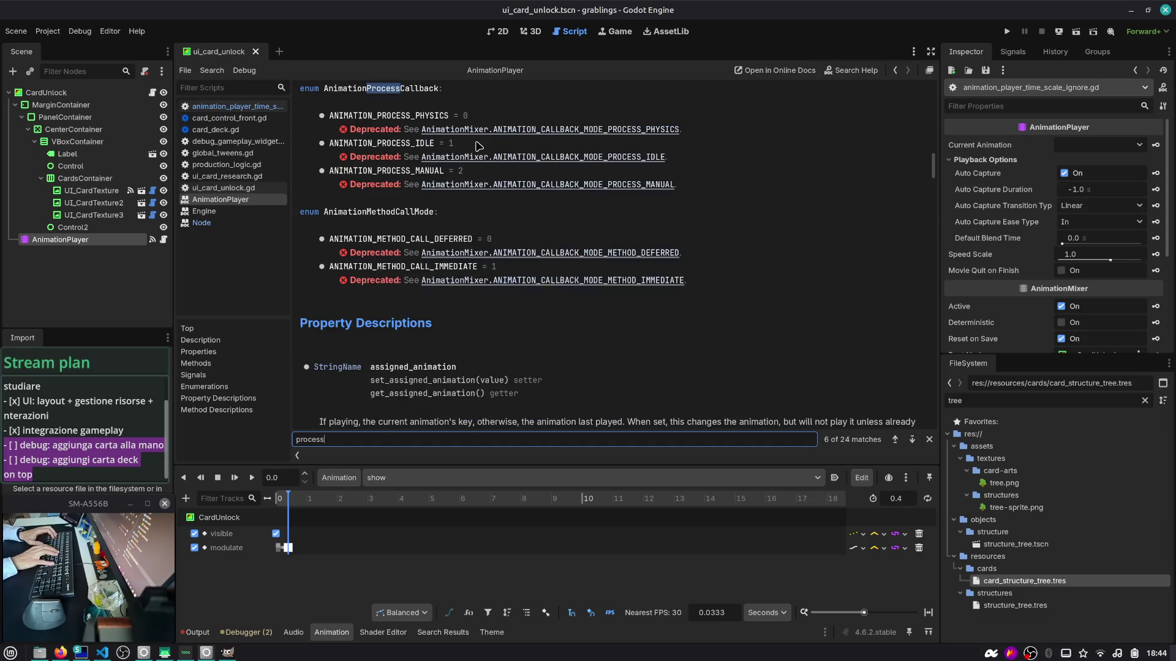
key(alt+Left)
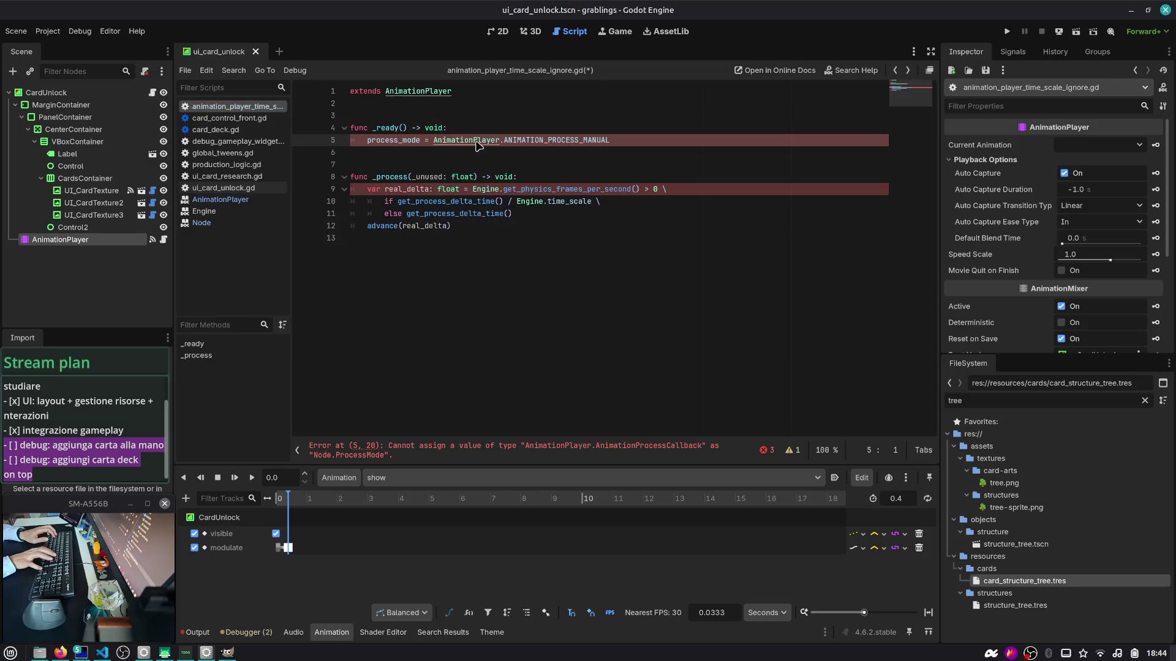
Step: Change line 5 to call set_process_callback with ANIMATION_PROCESS_MANUAL and save the script
key(ctrl+shift+Right)
text(set_proc)
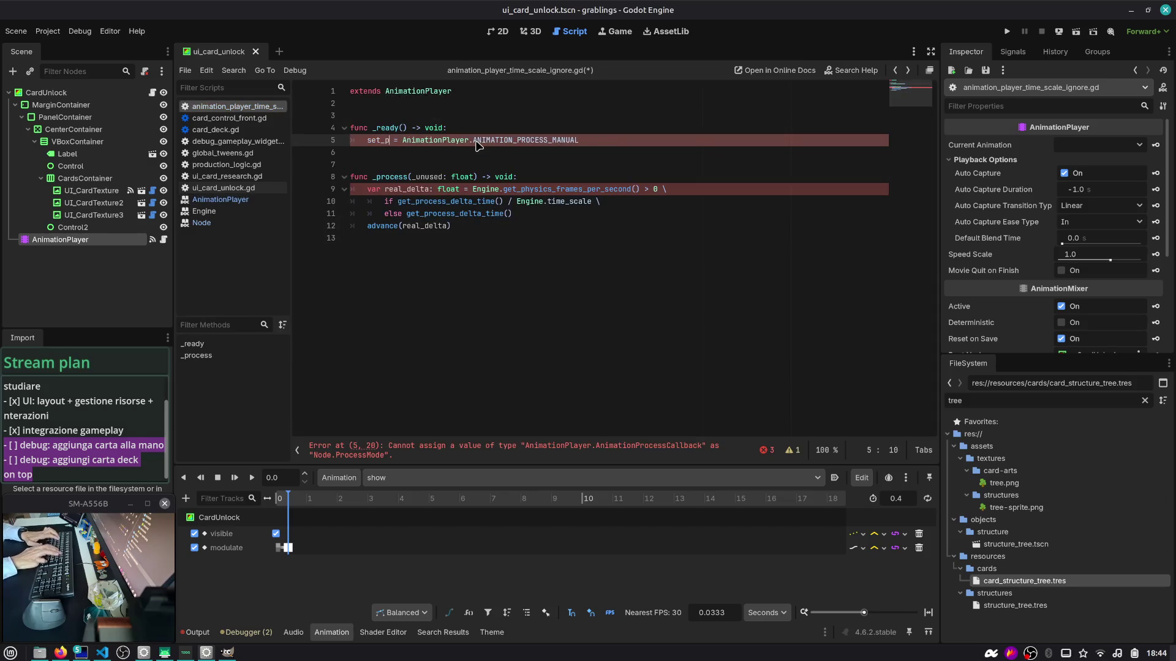
key(Return)
key(Delete)
key(Delete)
key(Delete)
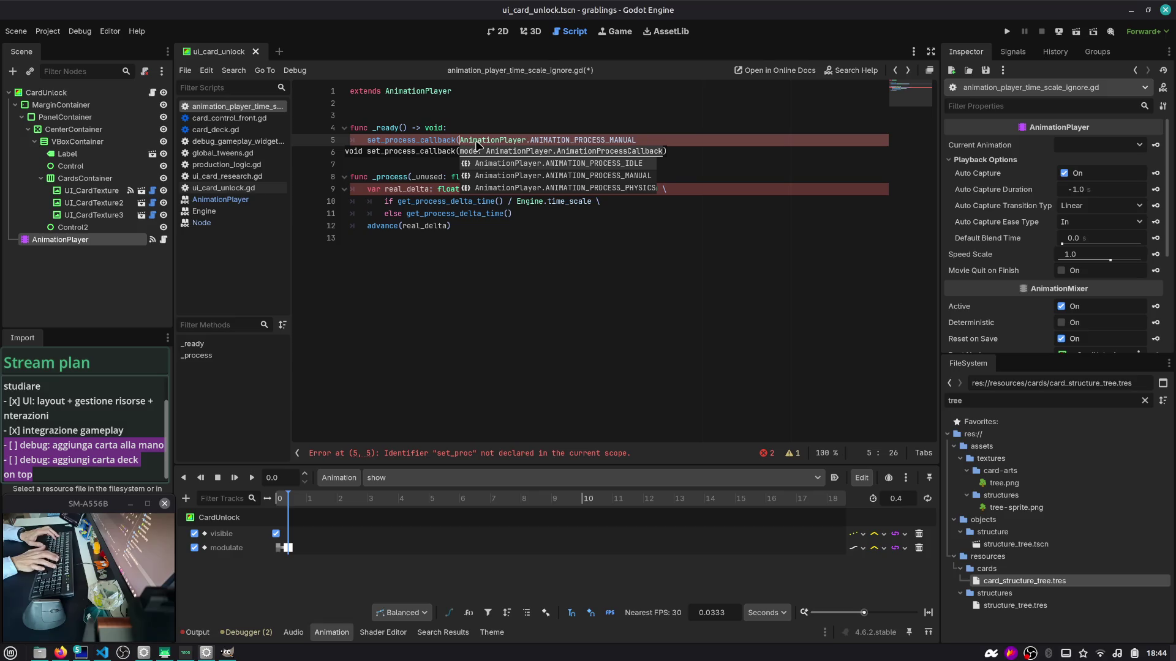
key(End)
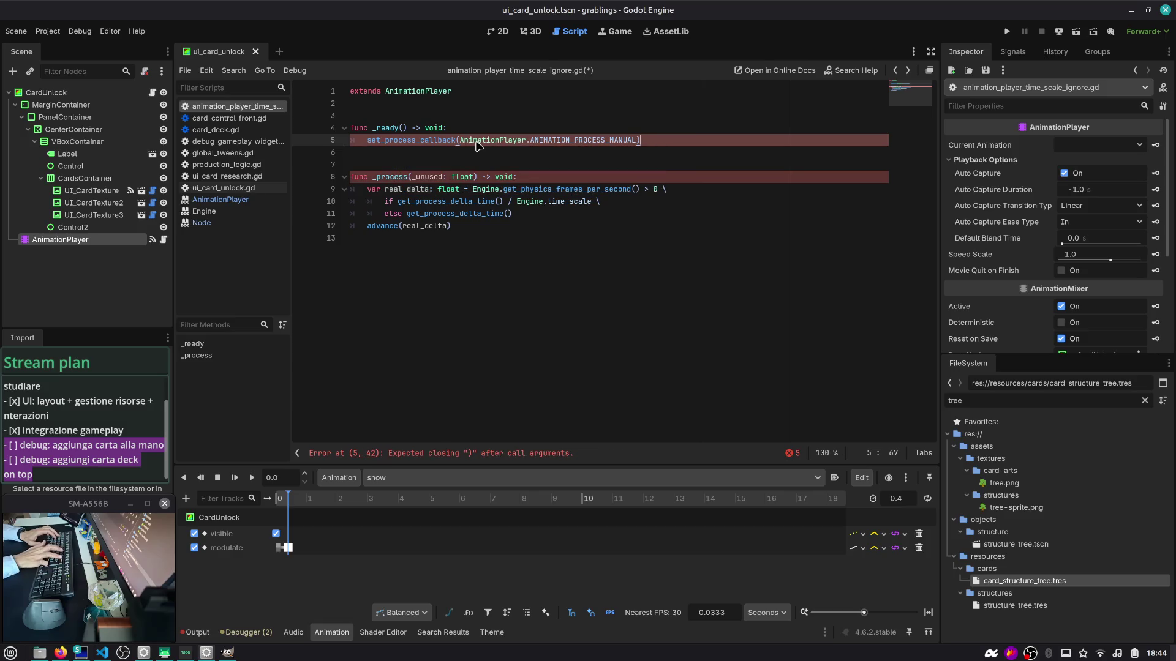
key(ctrl+s)
key(Down)
key(Down)
key(Down)
key(Home)
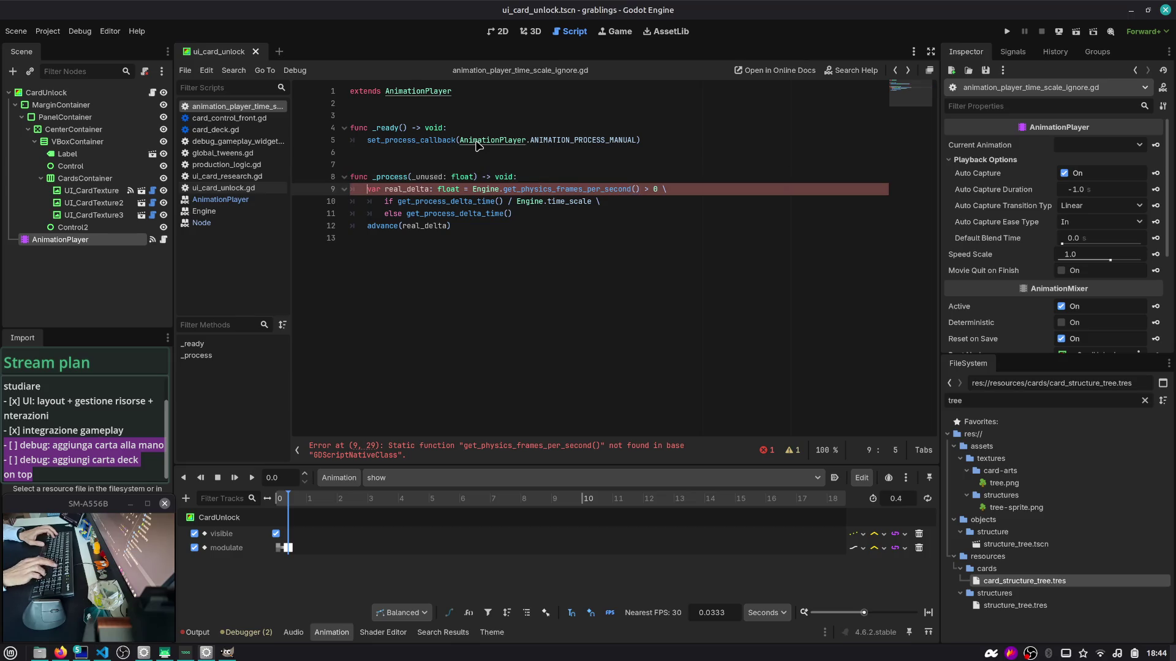
Step: Cut line 9's get_physics_frames_per_second down to get_, then switch to the Duck.ai chat
key(ctrl+Right)
key(ctrl+Right)
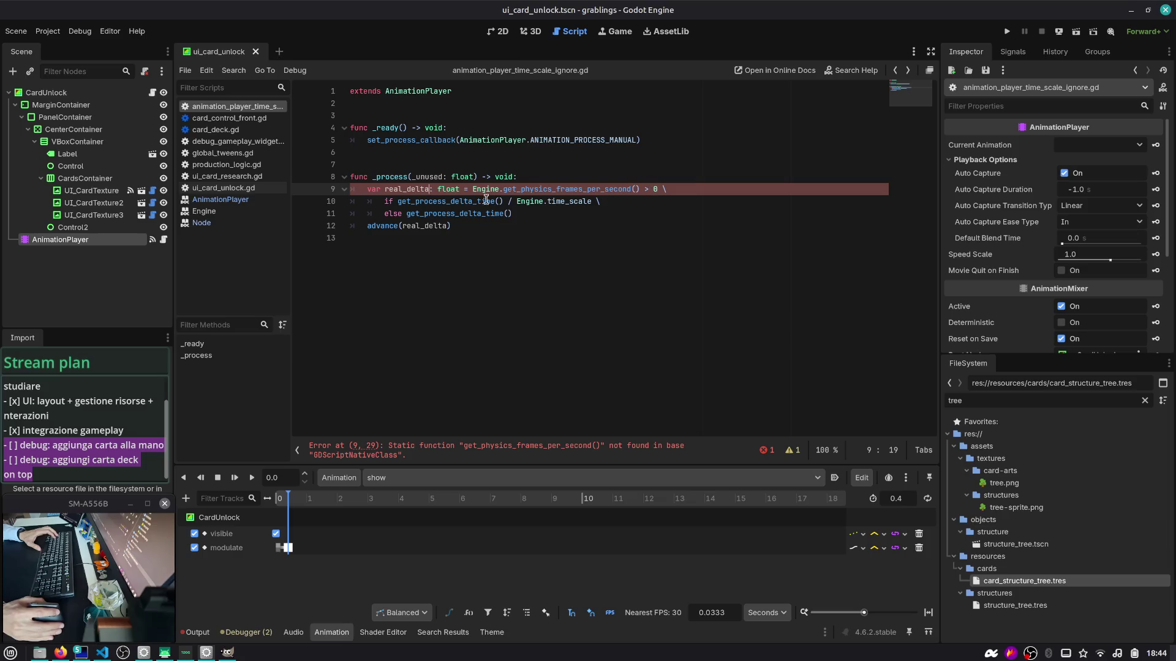
drag(436, 447, 520, 446)
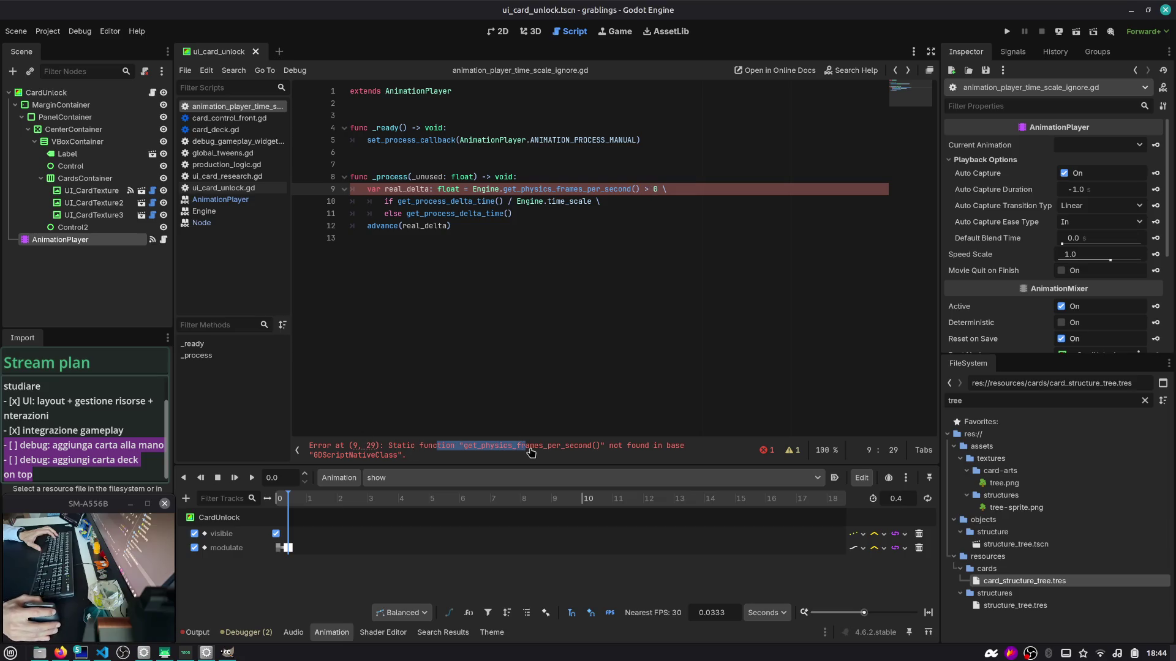
click(531, 450)
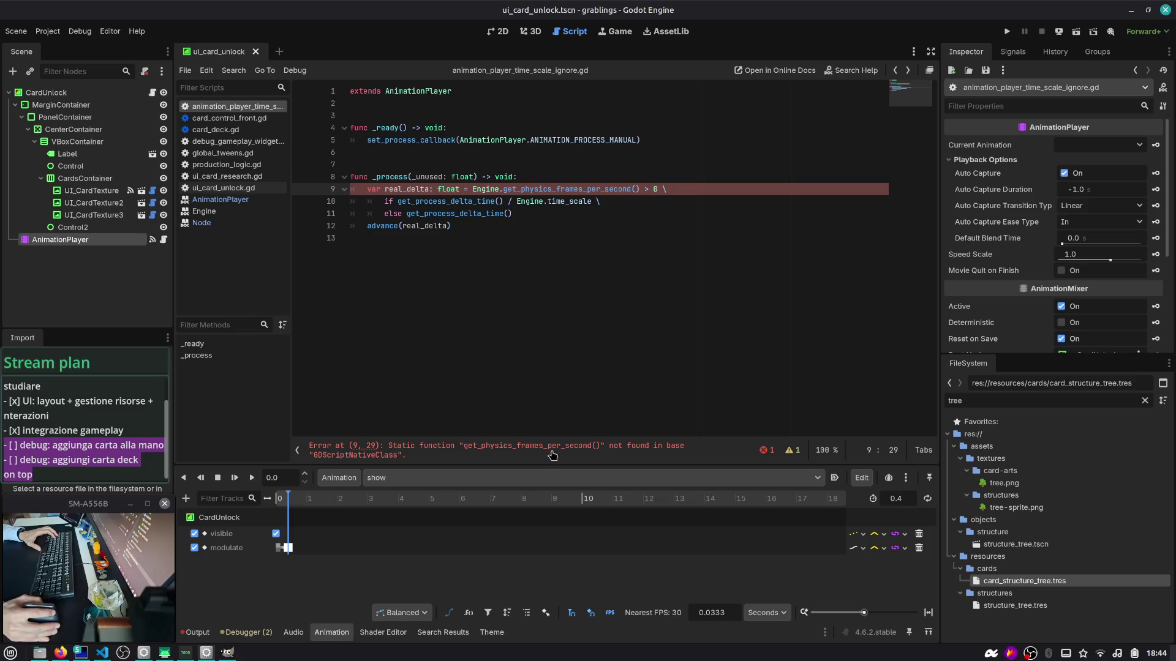
double_click(578, 189)
text(get_)
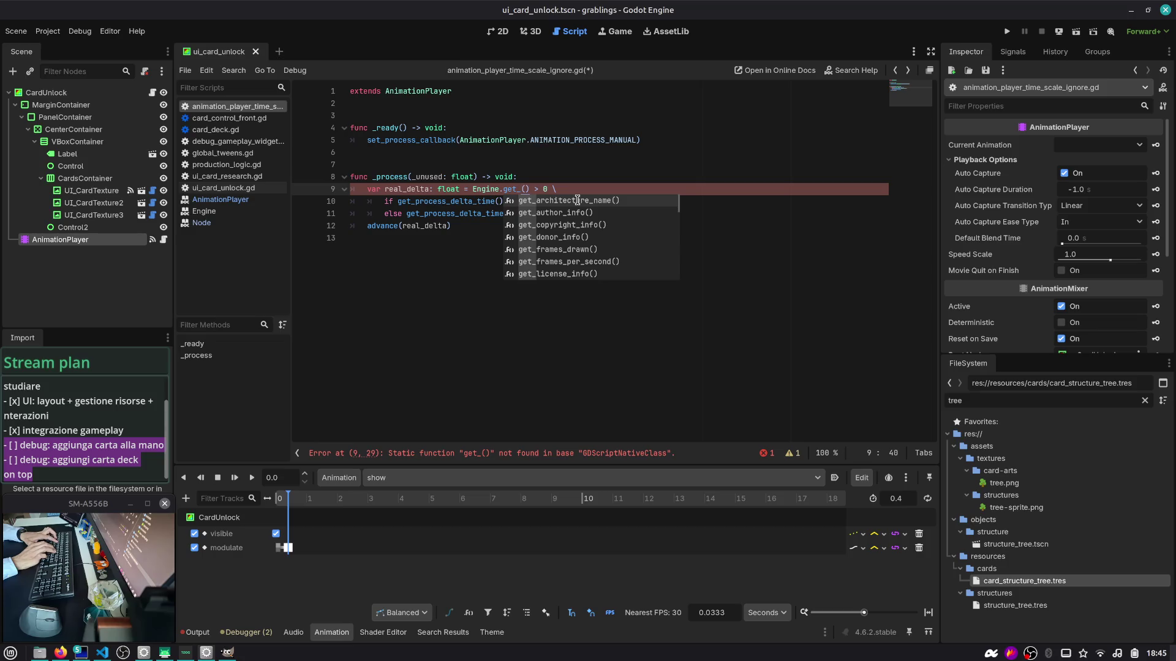
key(Escape)
key(alt+Tab)
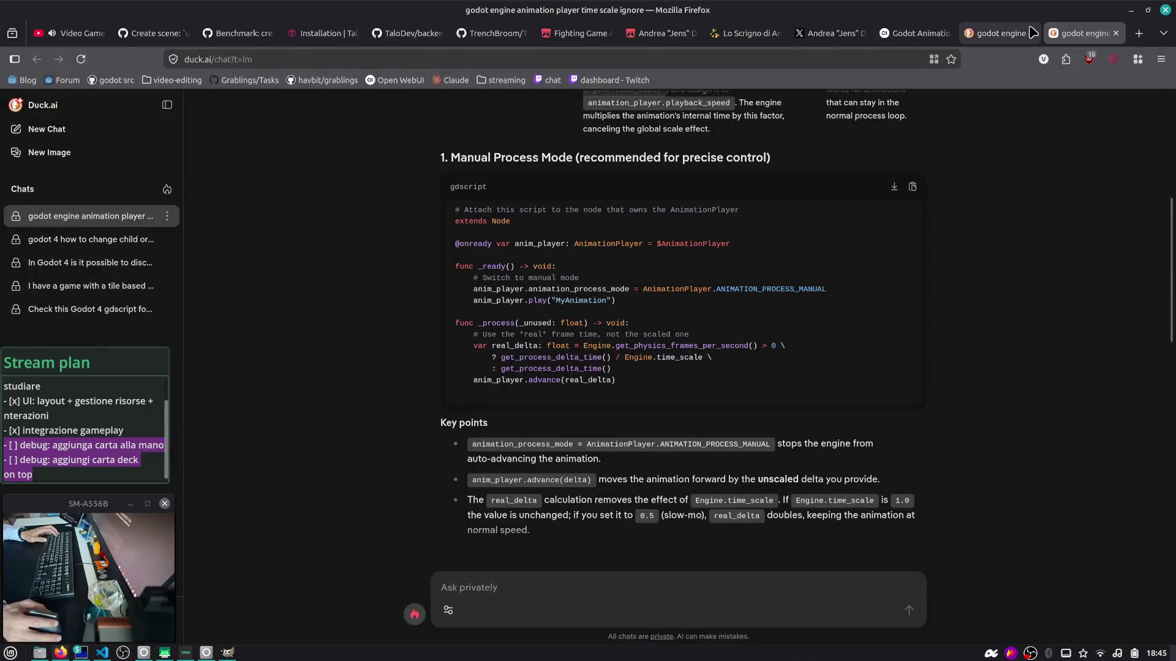
Step: Close the unrelated tabs: blog, Fighting Game, social media, TaloDev, TrenchBroom, Talo docs and Benchmark issue
click(1004, 33)
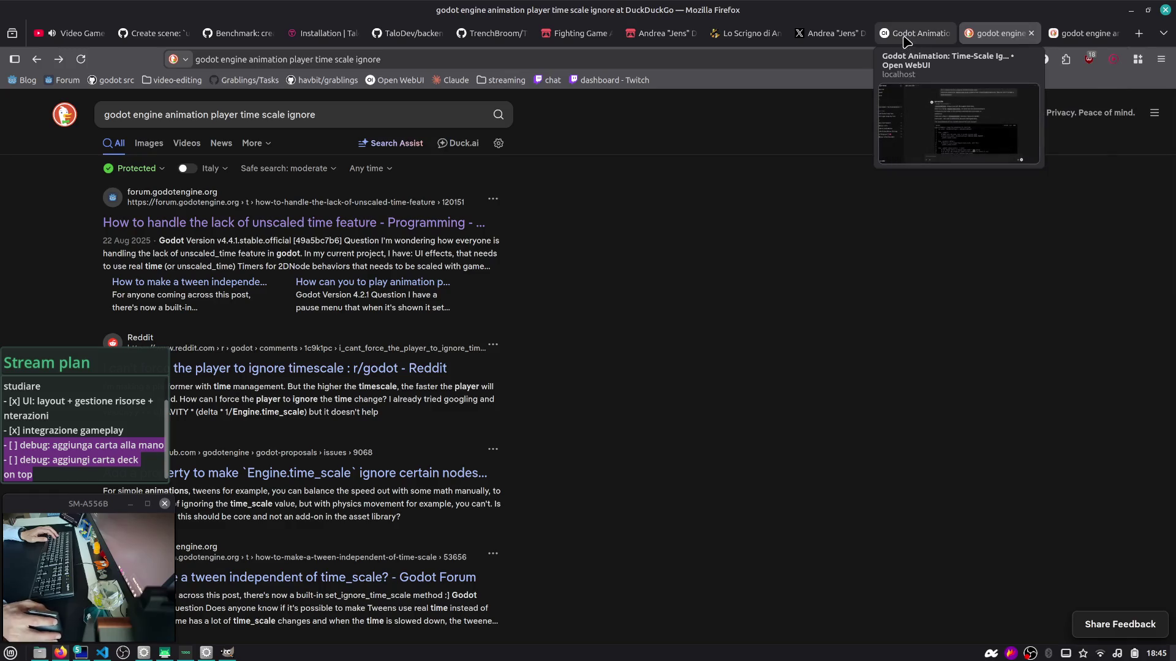
middle_click(743, 36)
middle_click(743, 37)
middle_click(584, 35)
middle_click(585, 35)
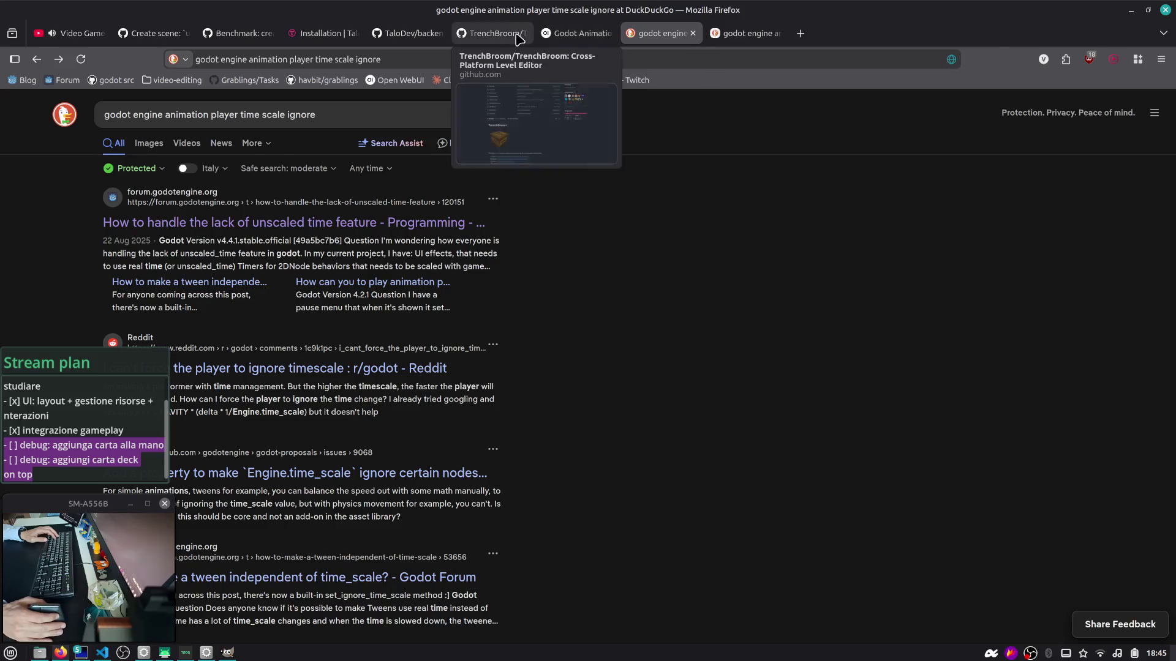
middle_click(585, 34)
middle_click(585, 35)
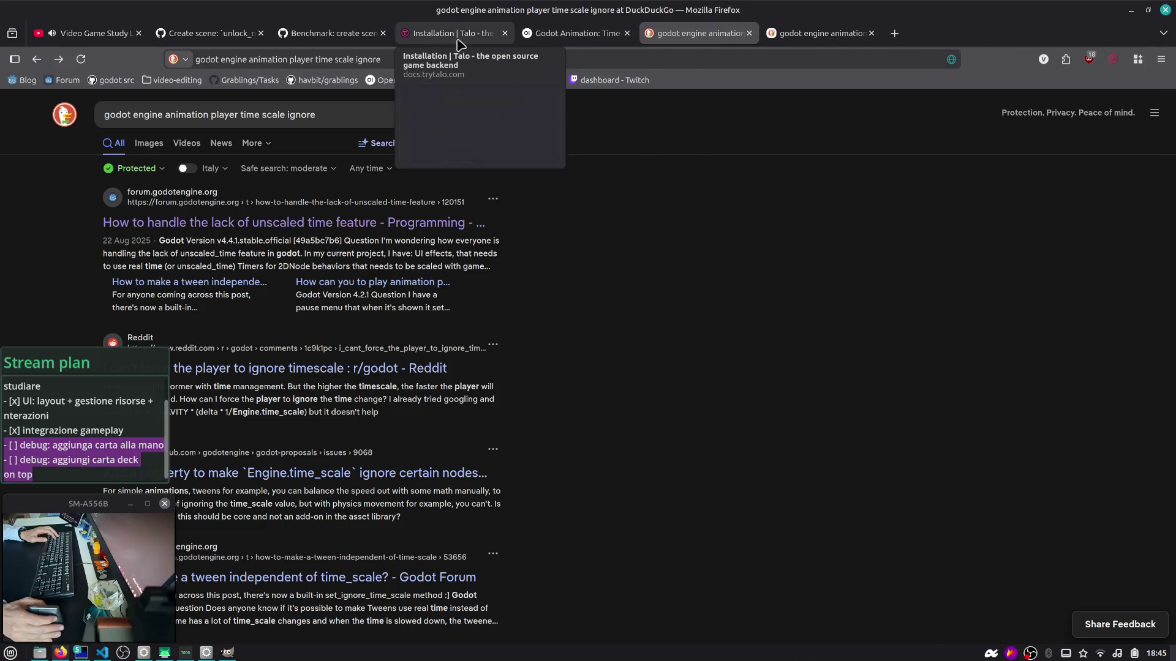
middle_click(443, 40)
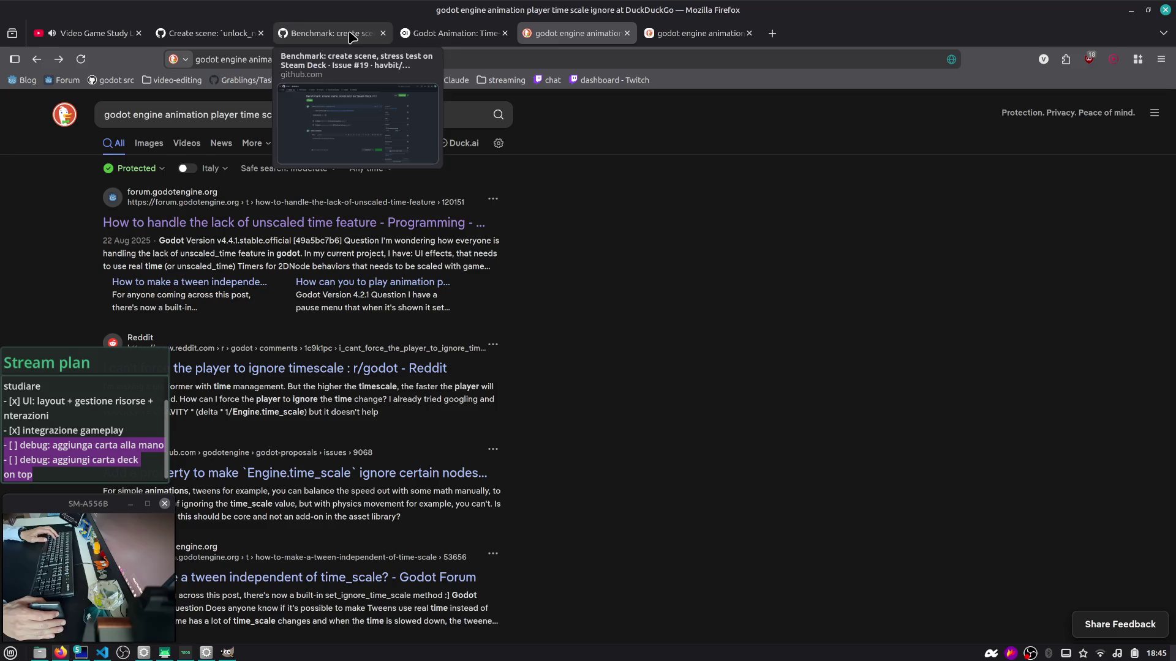
middle_click(353, 37)
Step: Move through the search tab's history to the forum thread on unscaled time and skim it
click(644, 40)
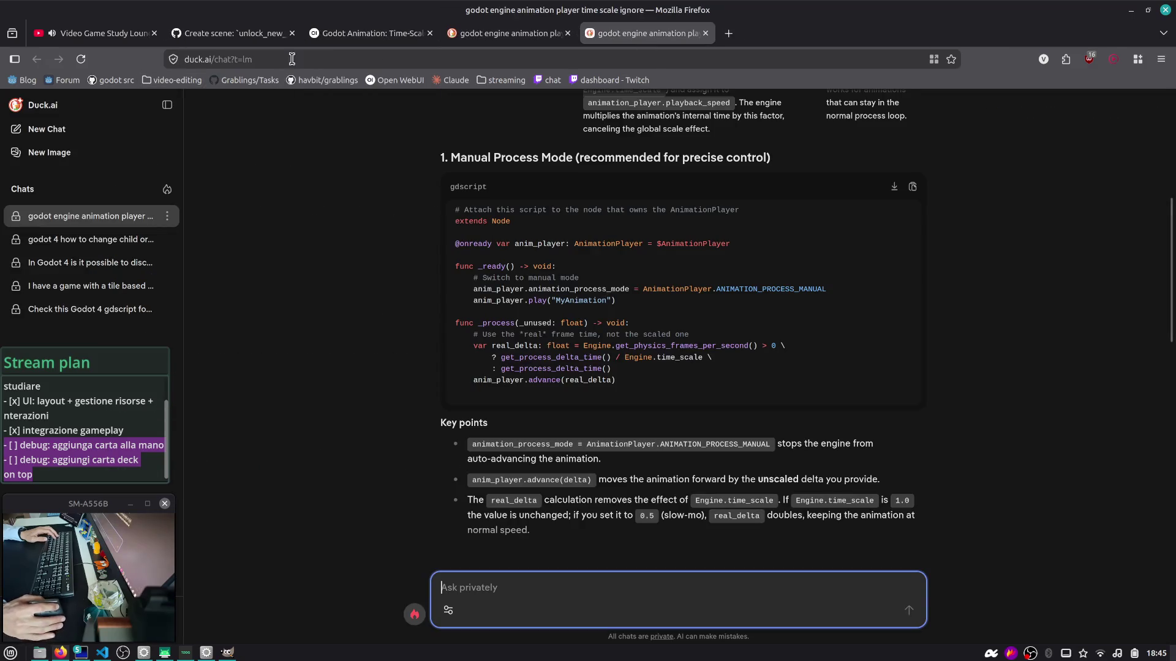
key(ctrl+Page_Up)
click(37, 59)
click(59, 59)
click(59, 60)
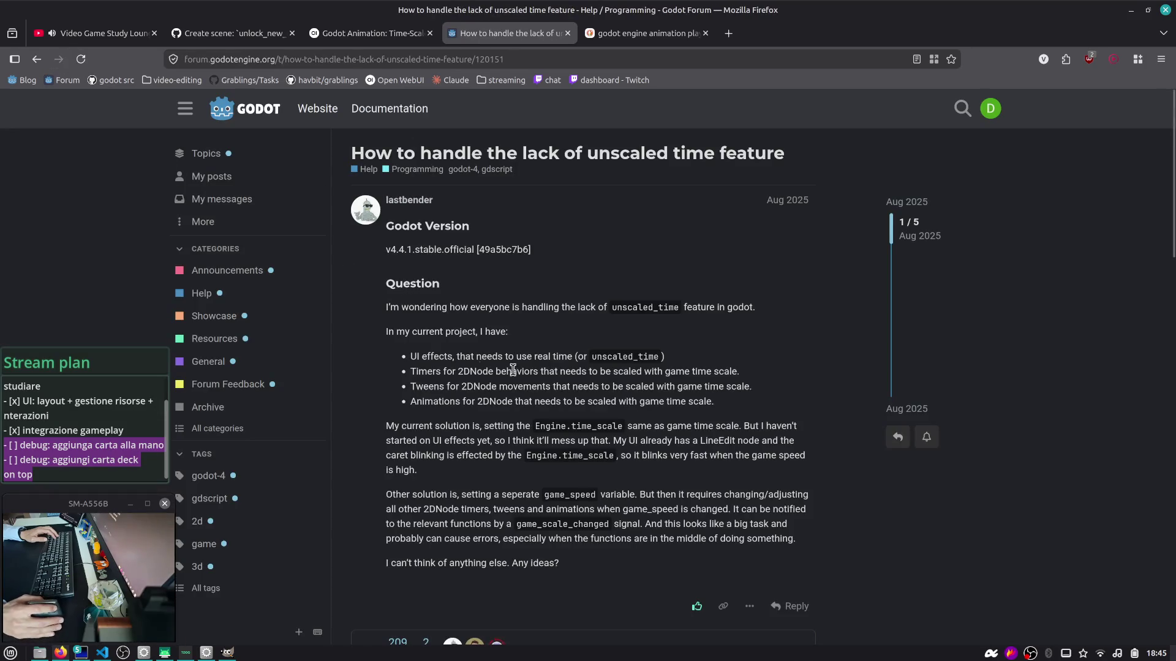
scroll(521, 373, down, 10)
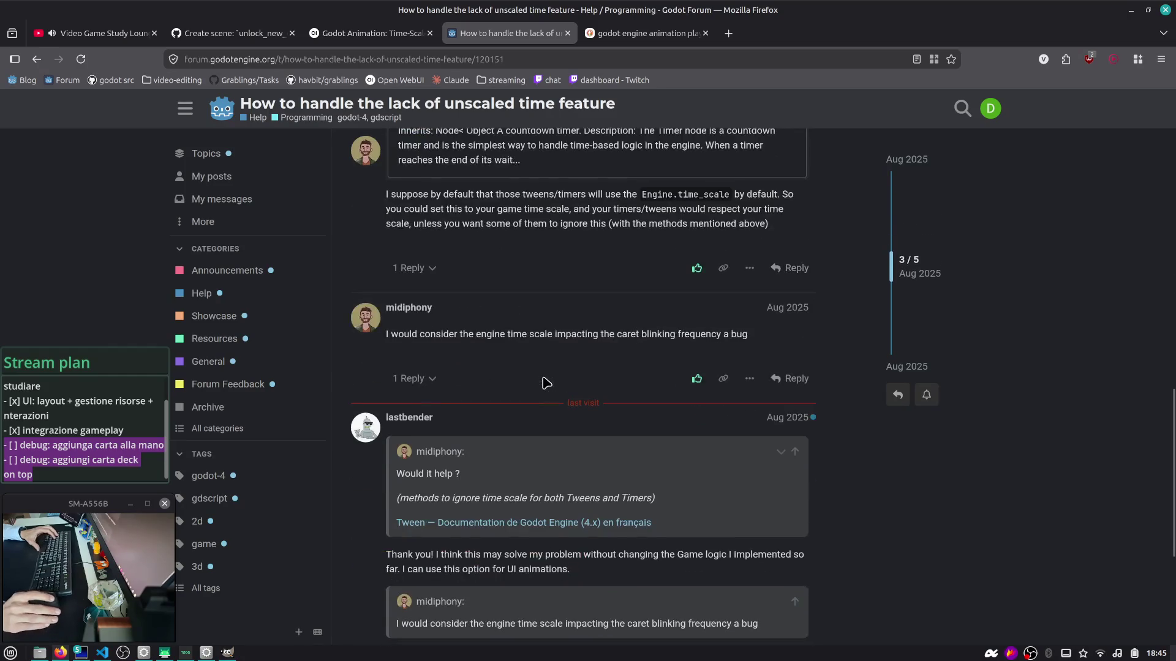
scroll(547, 382, down, 5)
scroll(479, 404, up, 12)
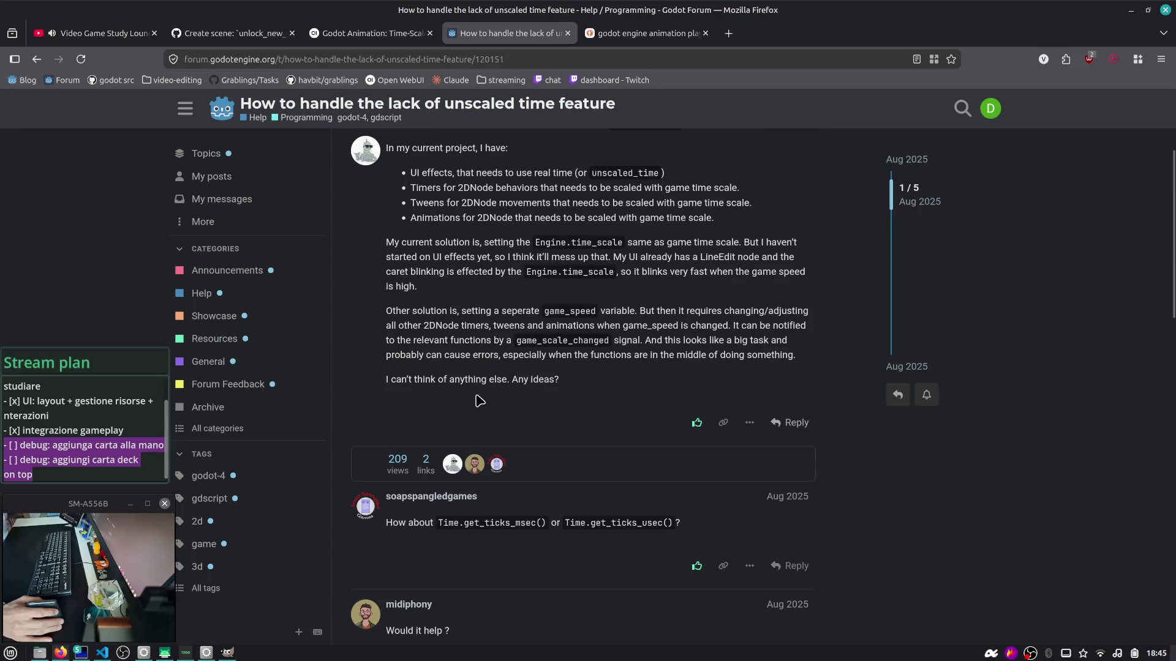
key(alt+Tab)
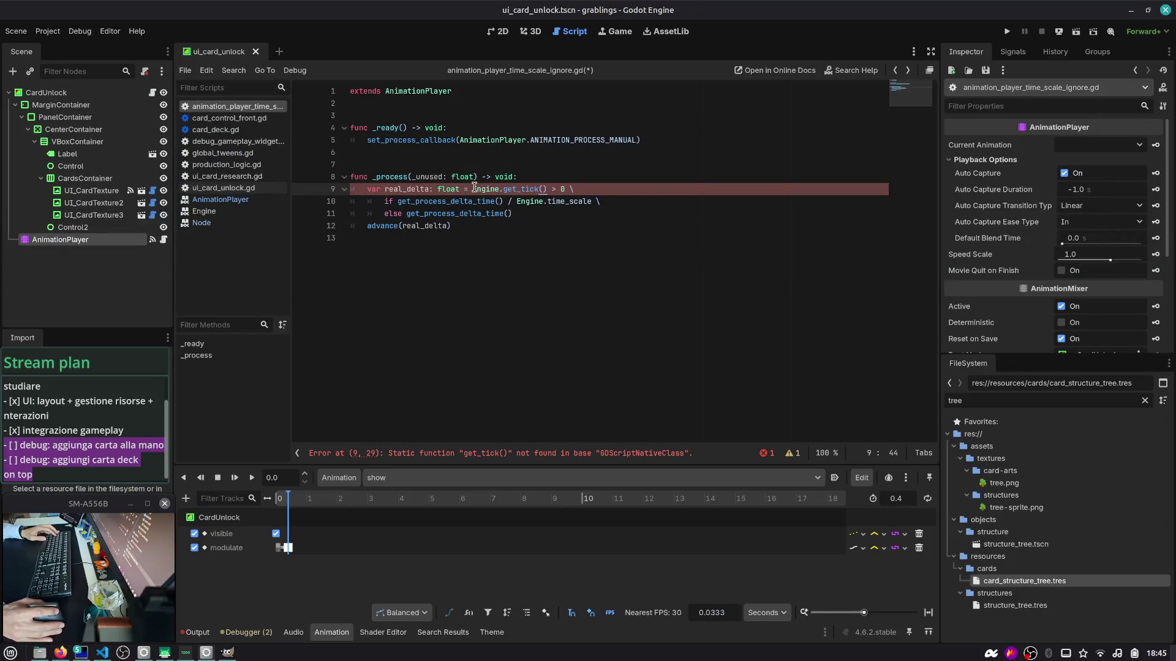
Step: Replace get_tick on line 9 with get_physics_frames_per_second and save the script
drag(475, 189, 576, 189)
click(575, 190)
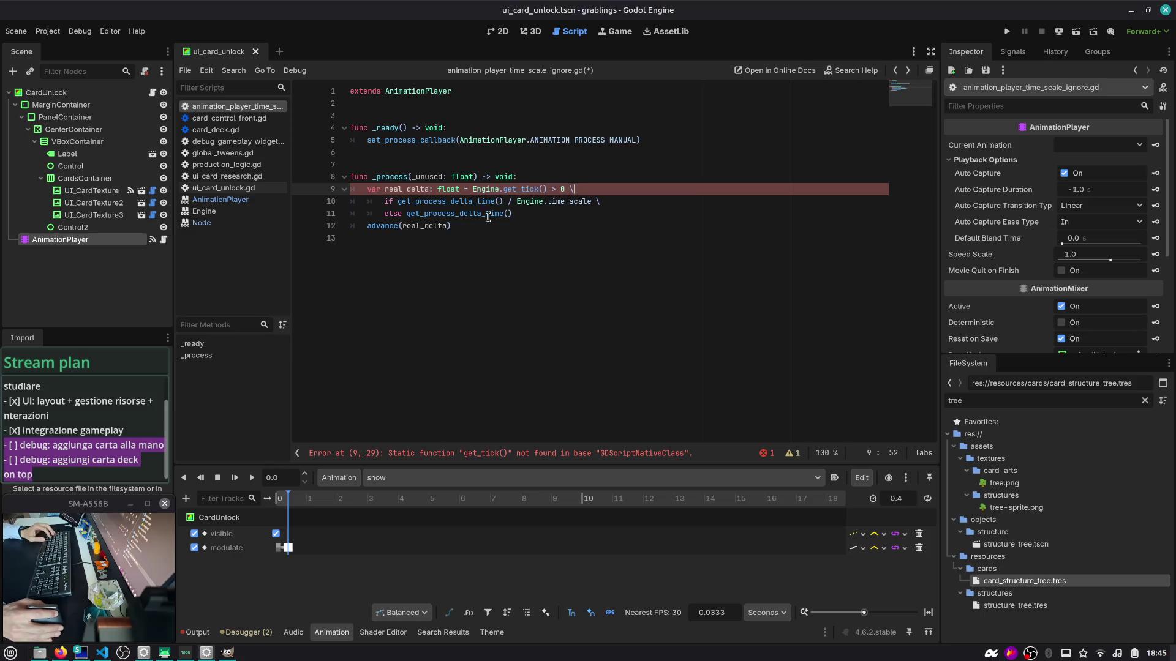
double_click(521, 189)
text(get_physics_frames_per_second)
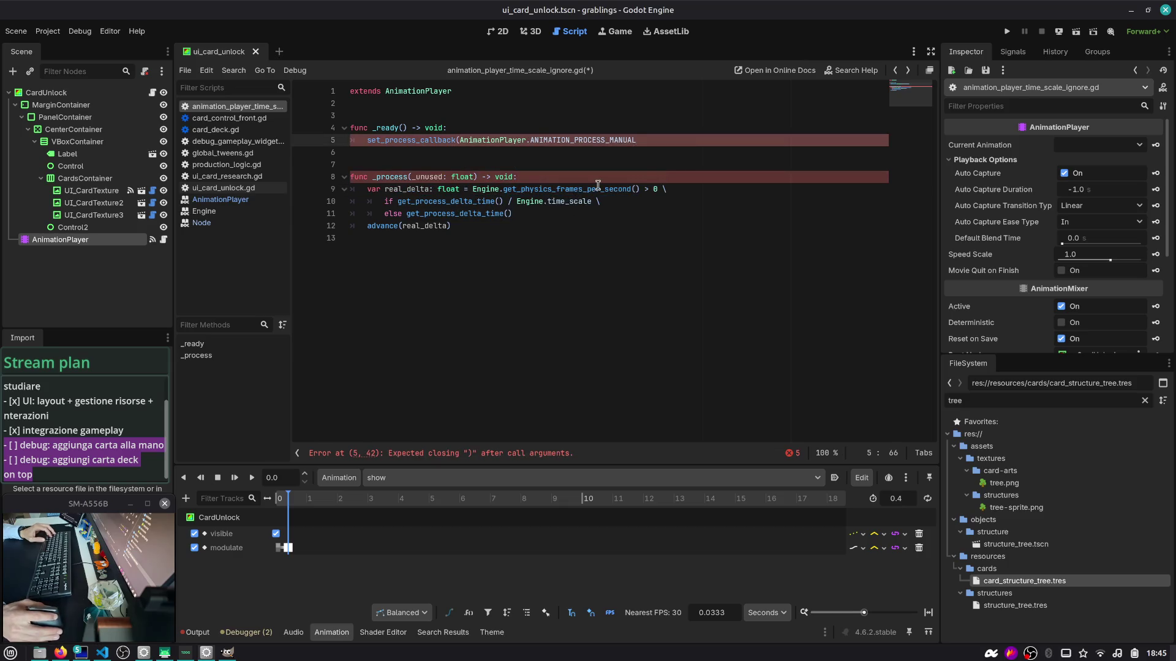
text())
click(634, 189)
key(ctrl+s)
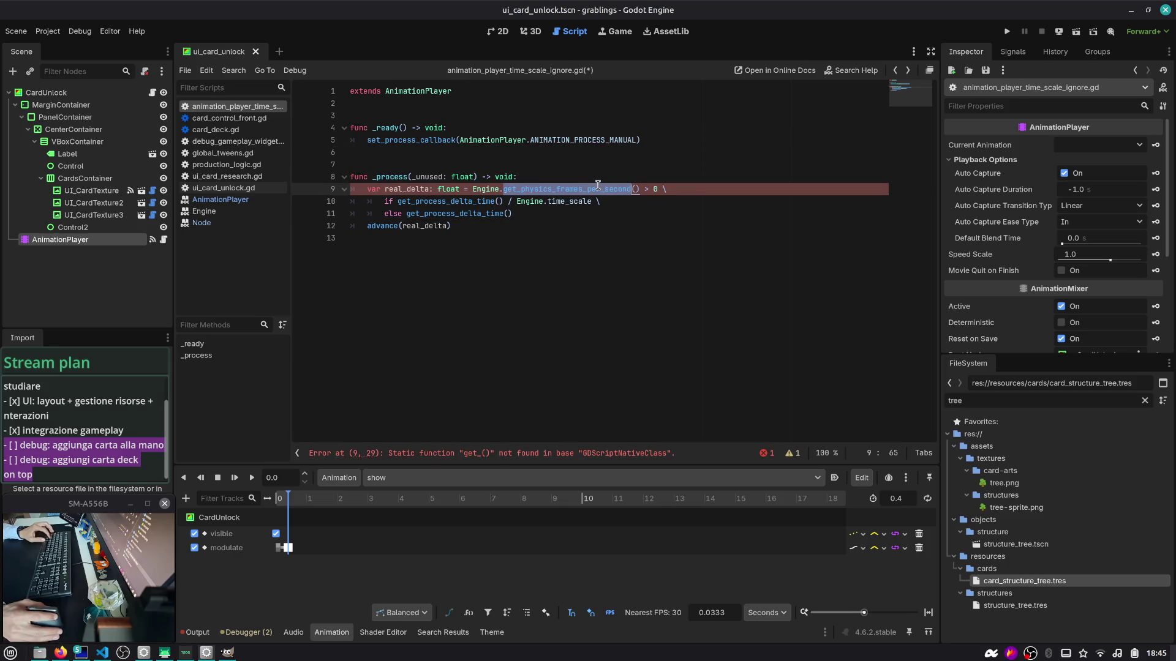
Step: Jump to the line 9 error and copy its message text
click(536, 215)
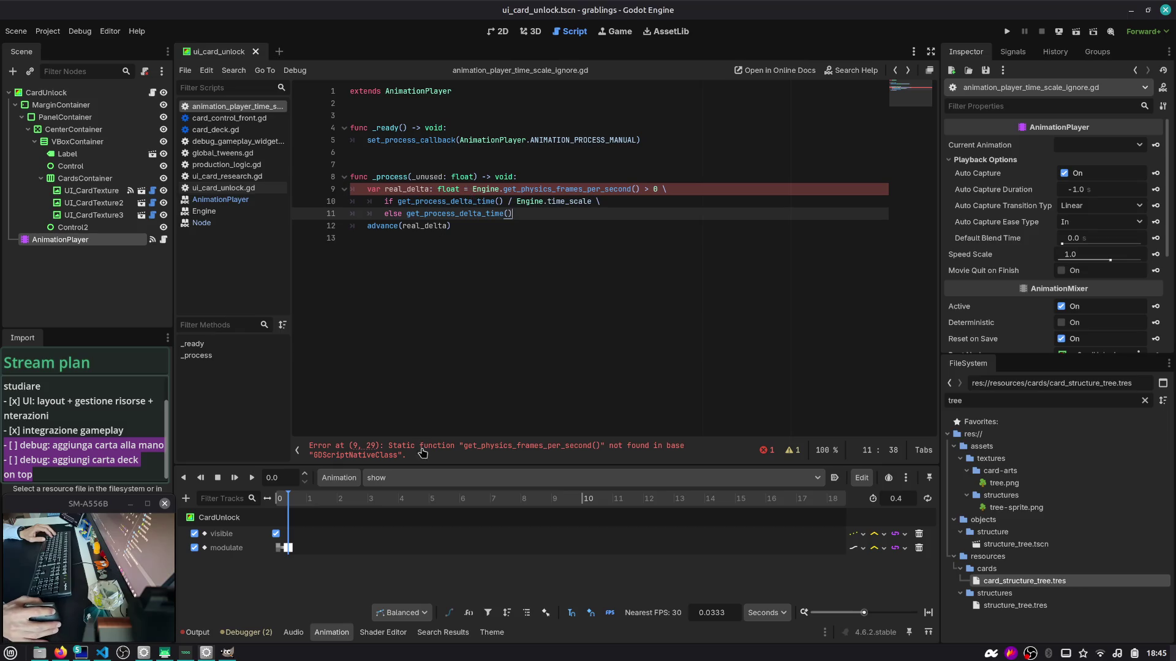
click(593, 451)
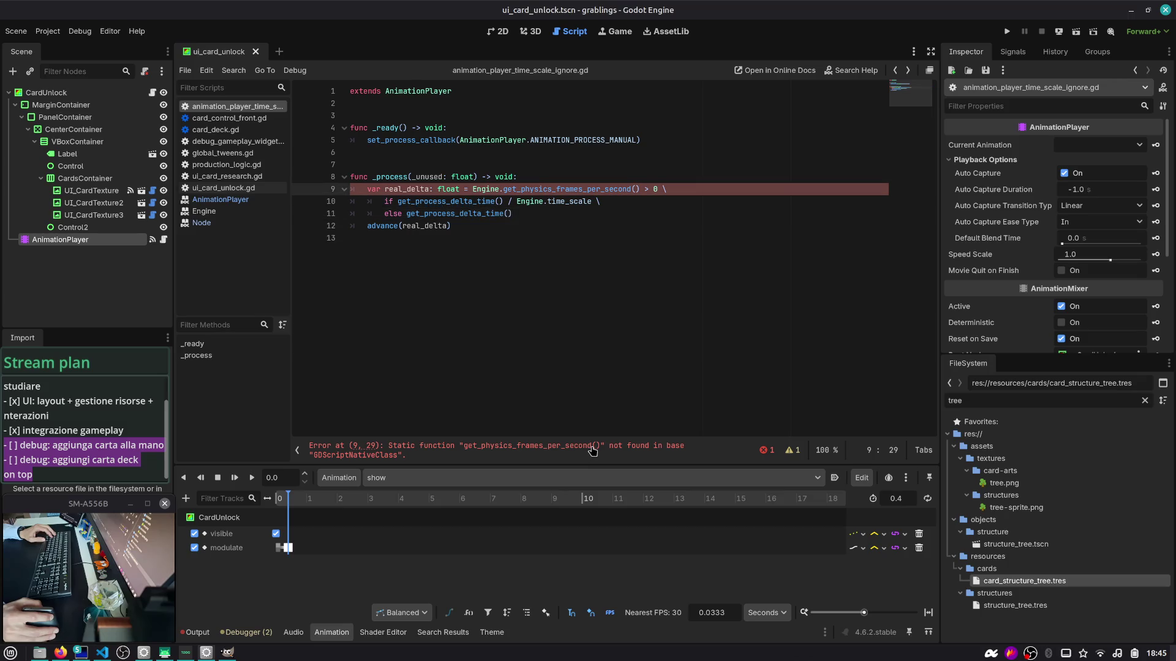
drag(461, 459, 308, 446)
key(ctrl+c)
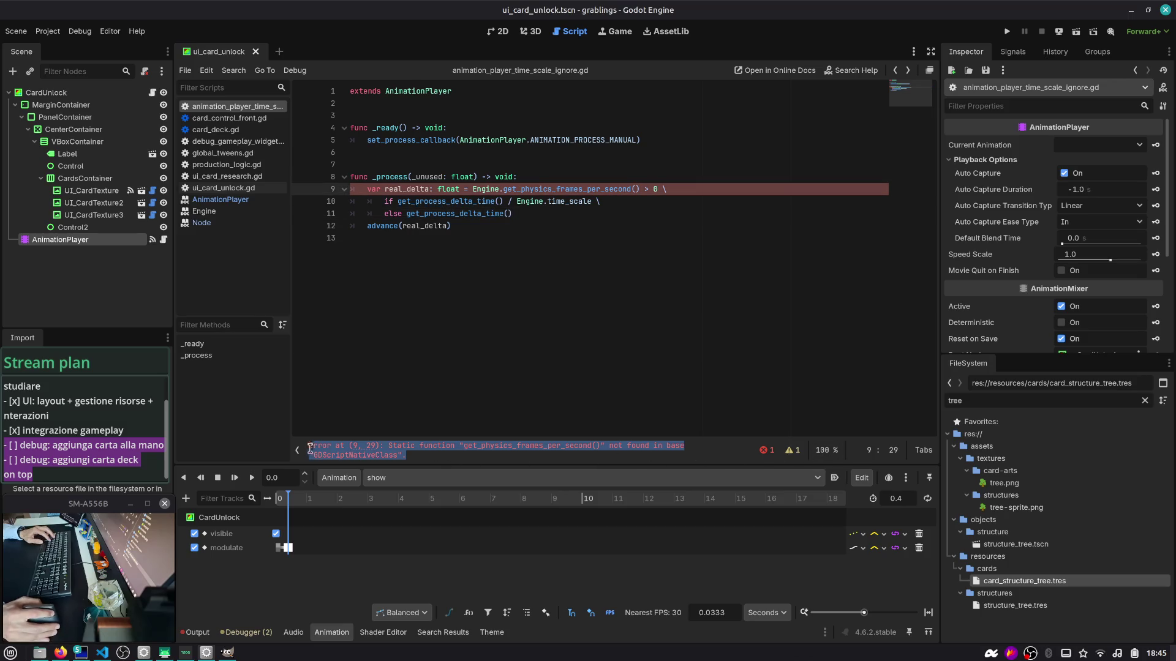
key(alt+Tab)
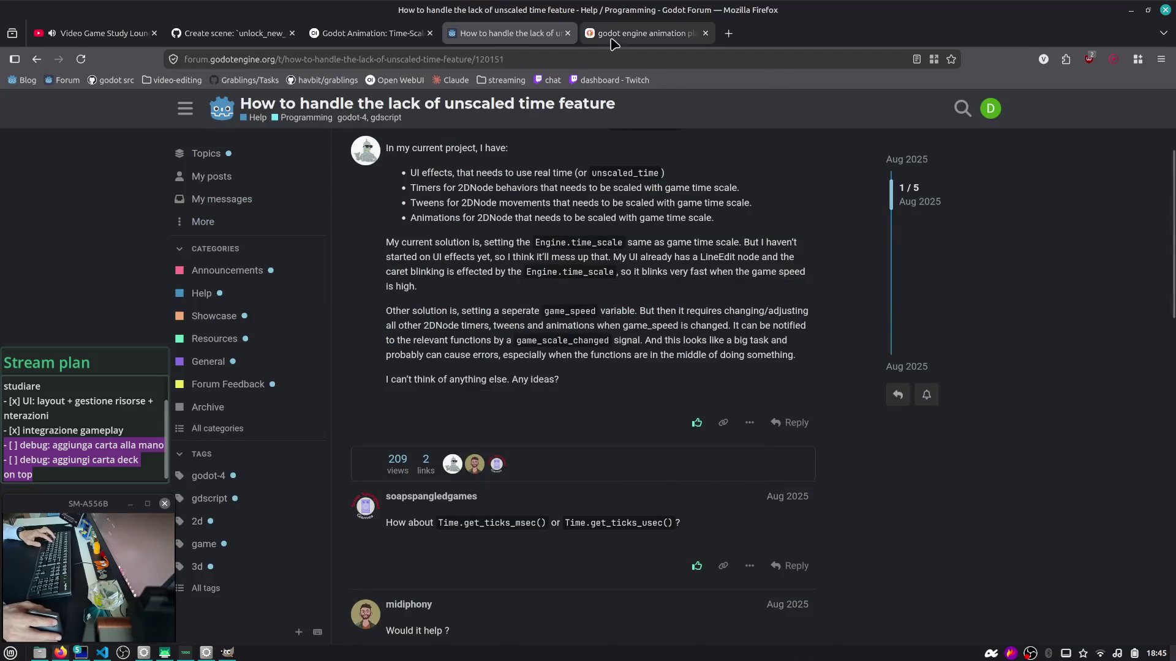
Step: Paste the get_physics_frames_per_second error into Duck.ai and send it, then go to the Chatterino workspace
click(640, 33)
key(ctrl+v)
key(Return)
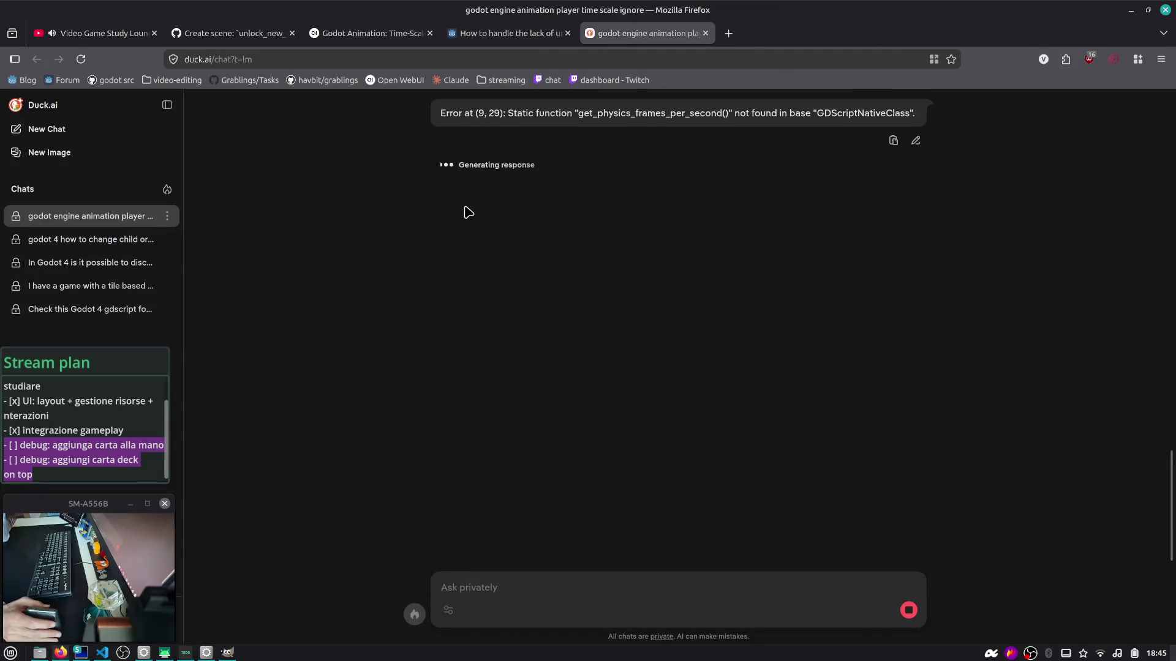
key(ctrl+alt+Right)
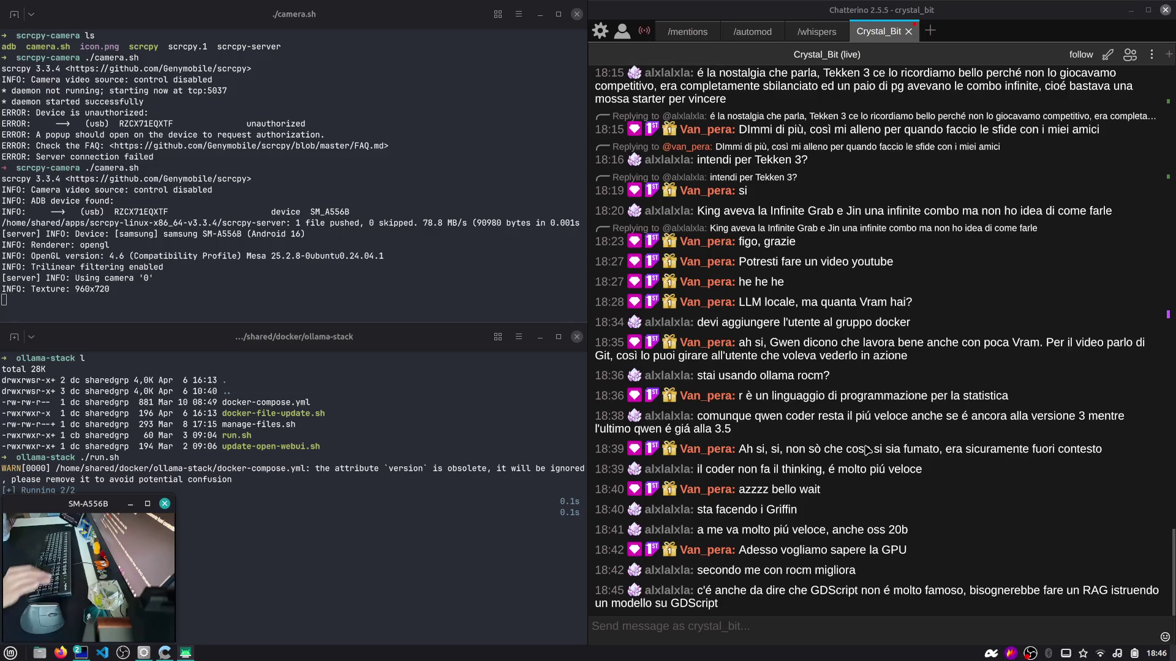
Step: Switch back to the browser workspace showing Duck.ai's fixed AnimationPlayer script
key(ctrl+alt+Left)
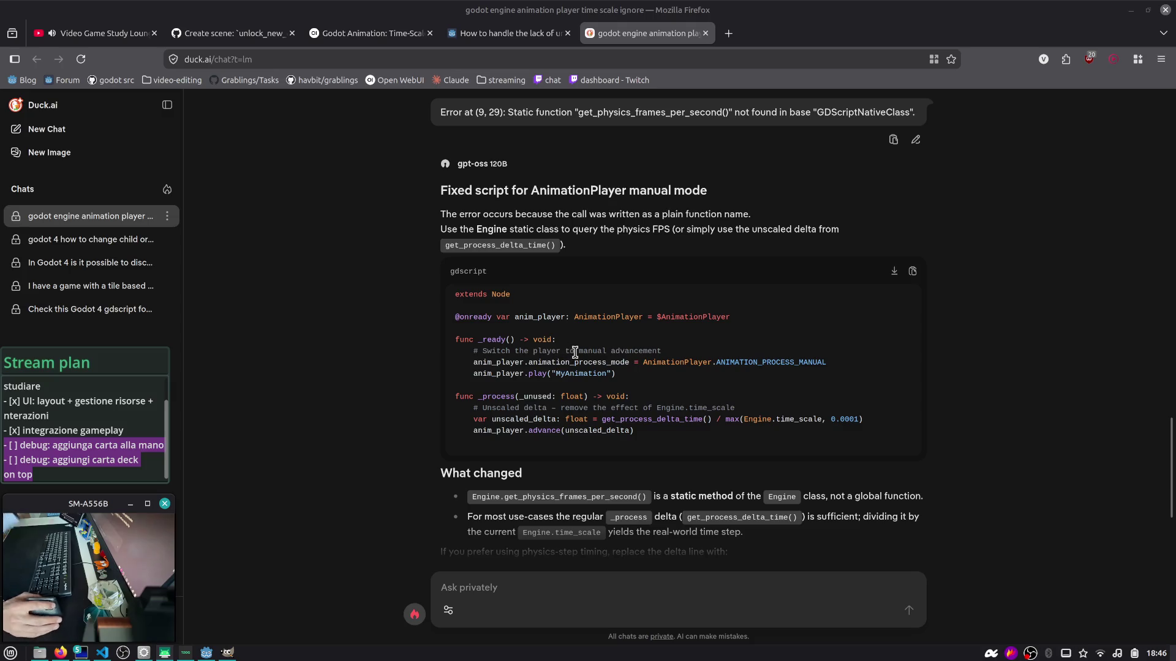
Step: In the Open WebUI Godot Animation chat, study code line 16 that sets speed_scale
click(508, 33)
mouse_move(371, 33)
mouse_down()
mouse_move(527, 61)
mouse_move(514, 34)
mouse_up()
scroll(456, 268, down, 3)
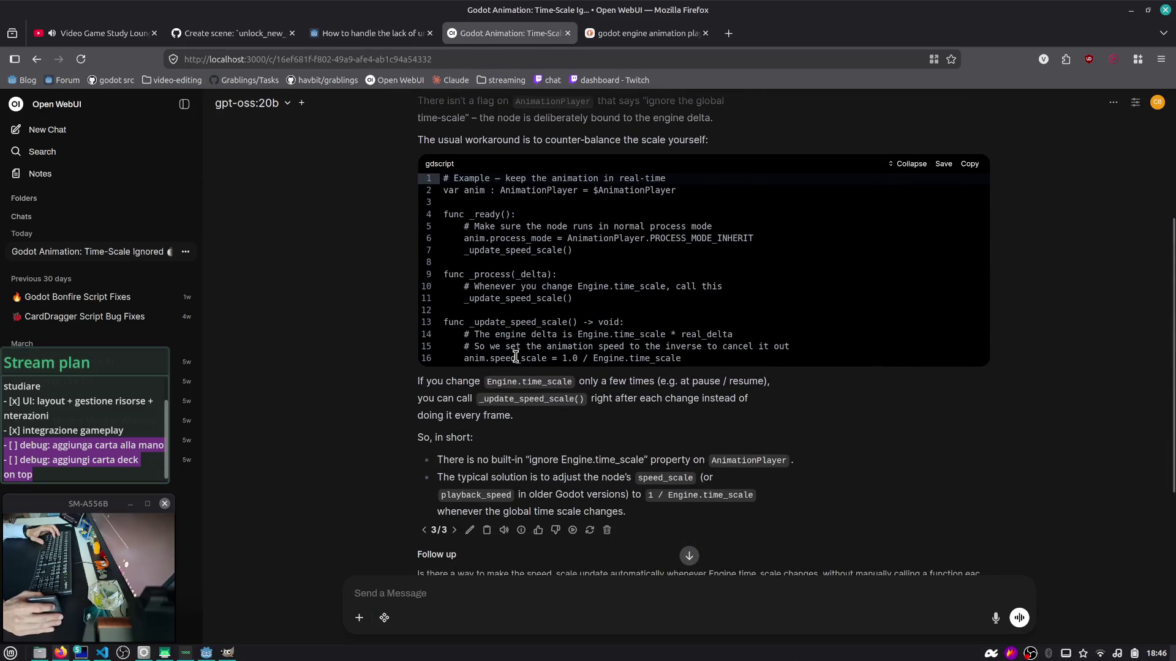
drag(696, 358, 427, 361)
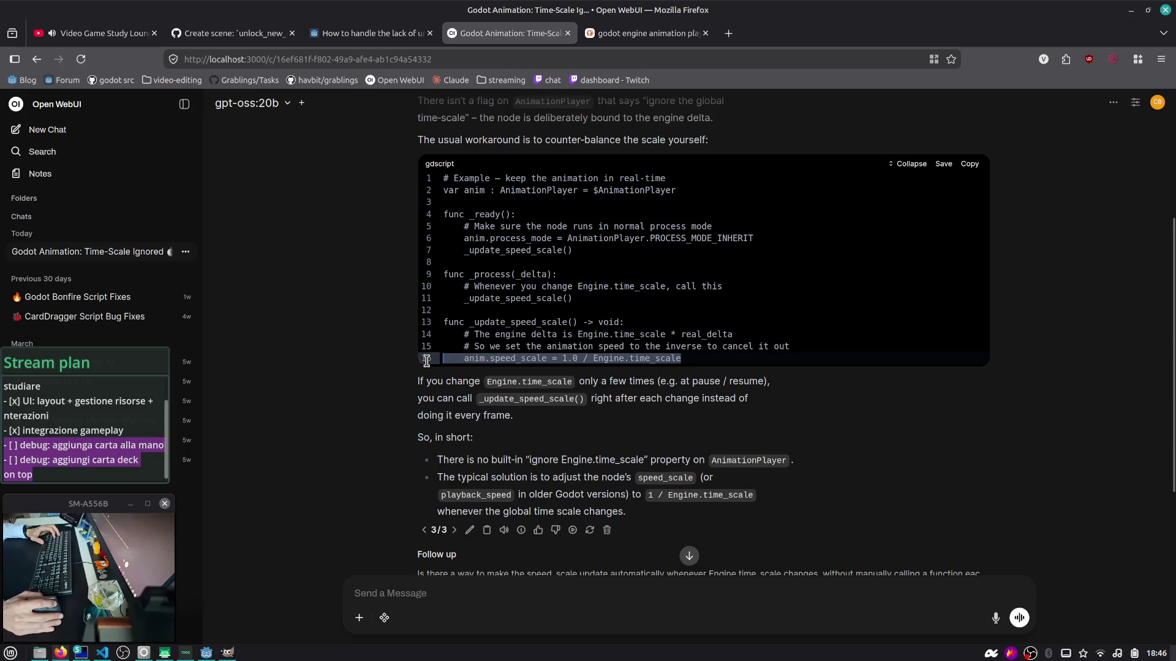
double_click(516, 358)
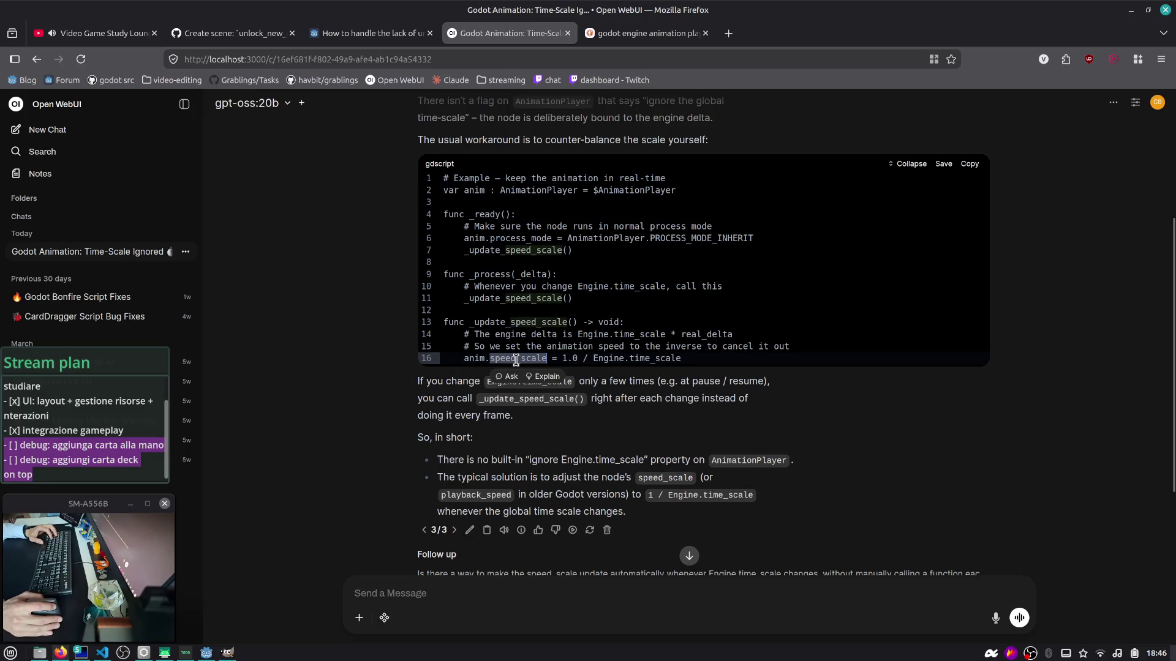
drag(681, 359, 462, 361)
key(ctrl+c)
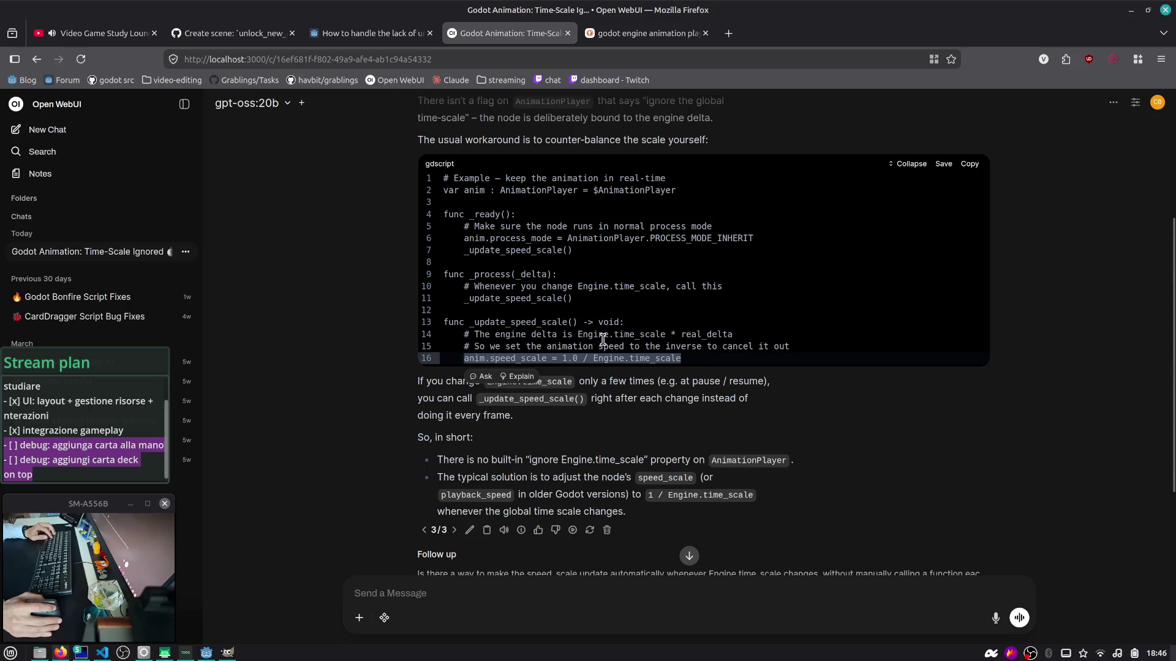
click(624, 335)
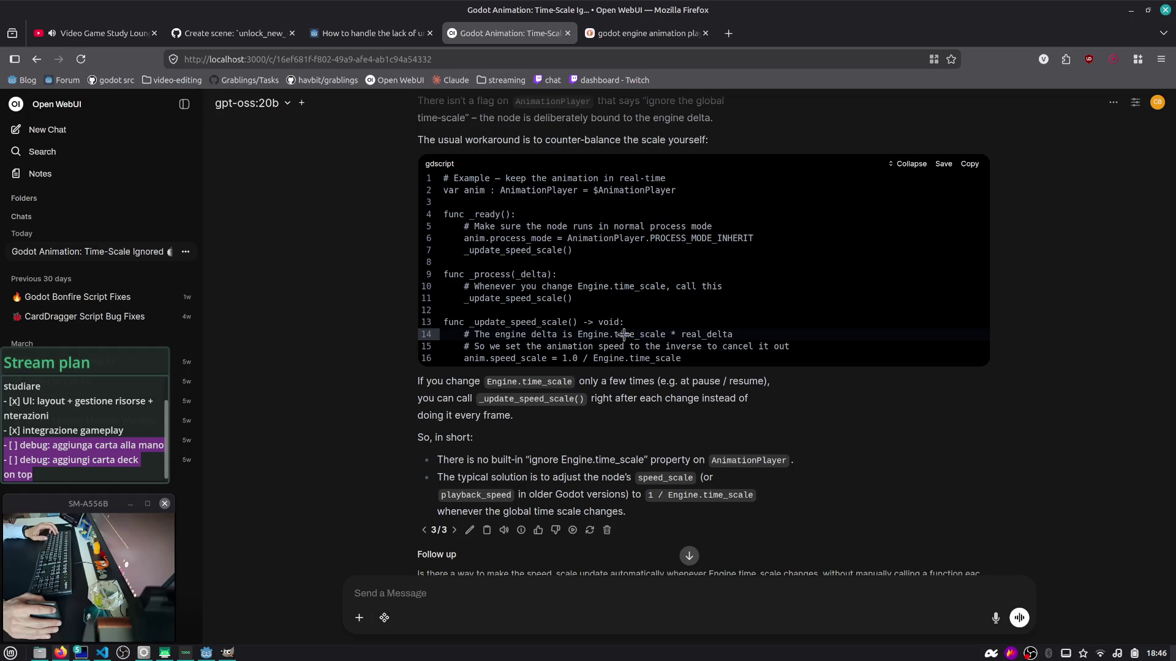
scroll(541, 325, down, 2)
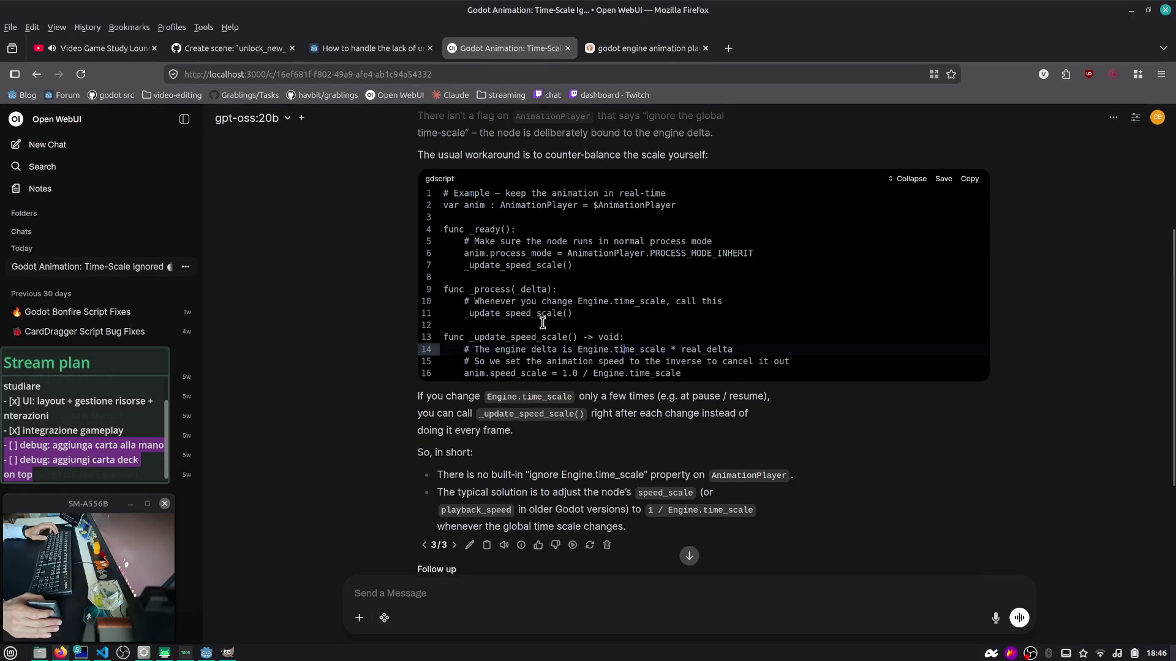
key(alt+Tab)
key(Tab)
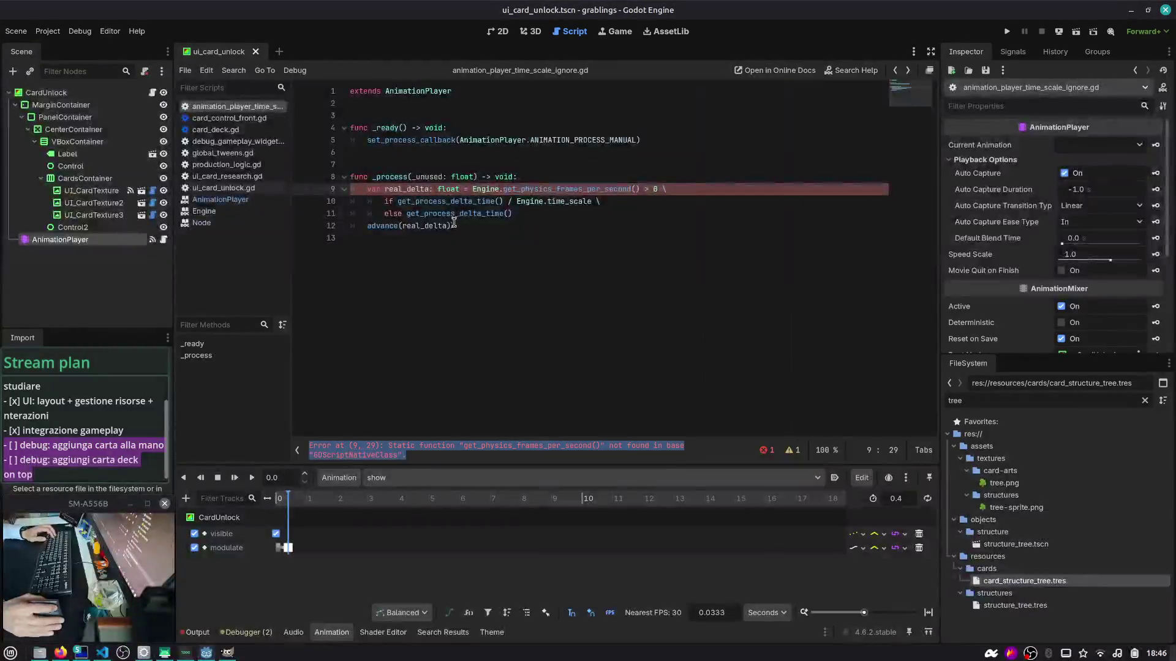
Step: Replace the old real_delta lines 9–11 with the pasted speed_scale assignment
click(560, 216)
key(shift+Home)
key(shift+Up)
key(shift+Up)
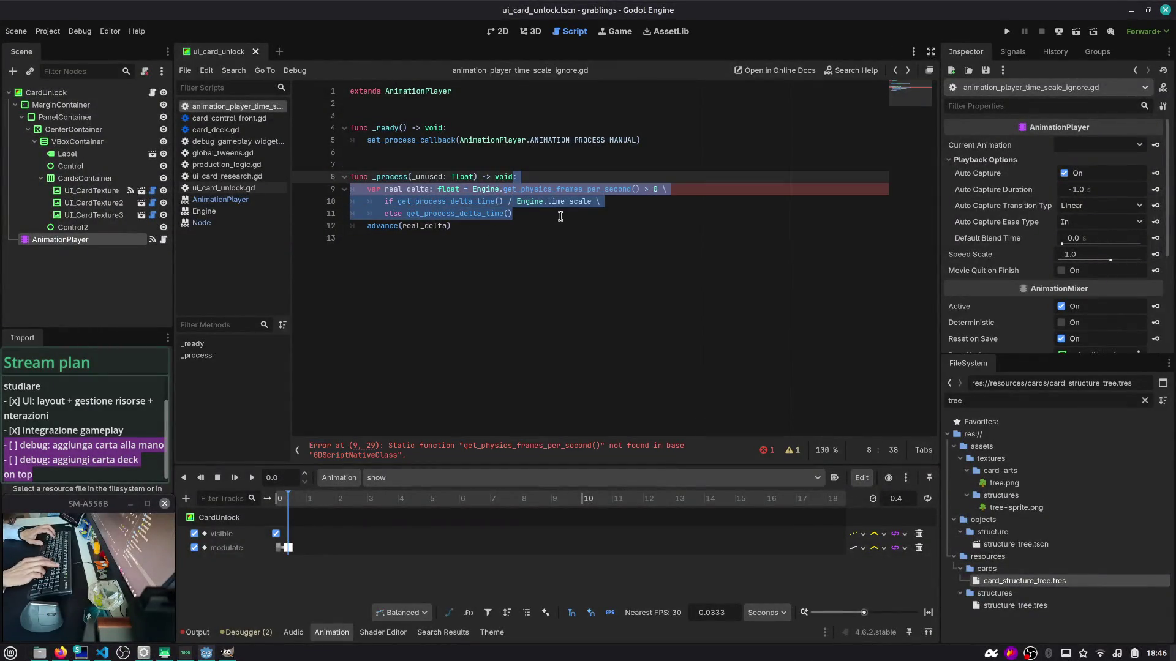
key(ctrl+v)
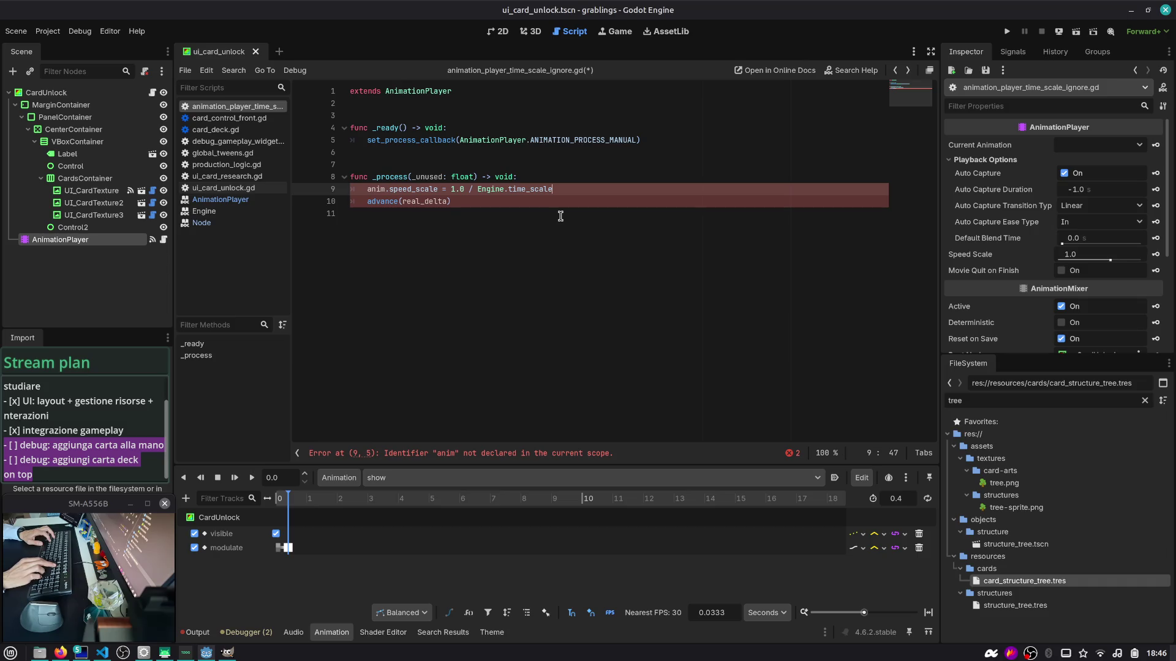
Step: Comment out the advance(real_delta) call and the _ready function
key(Down)
key(ctrl+k)
key(Up)
key(Up)
key(Up)
key(Up)
key(shift+Up)
key(ctrl+k)
key(Down)
key(Down)
key(Down)
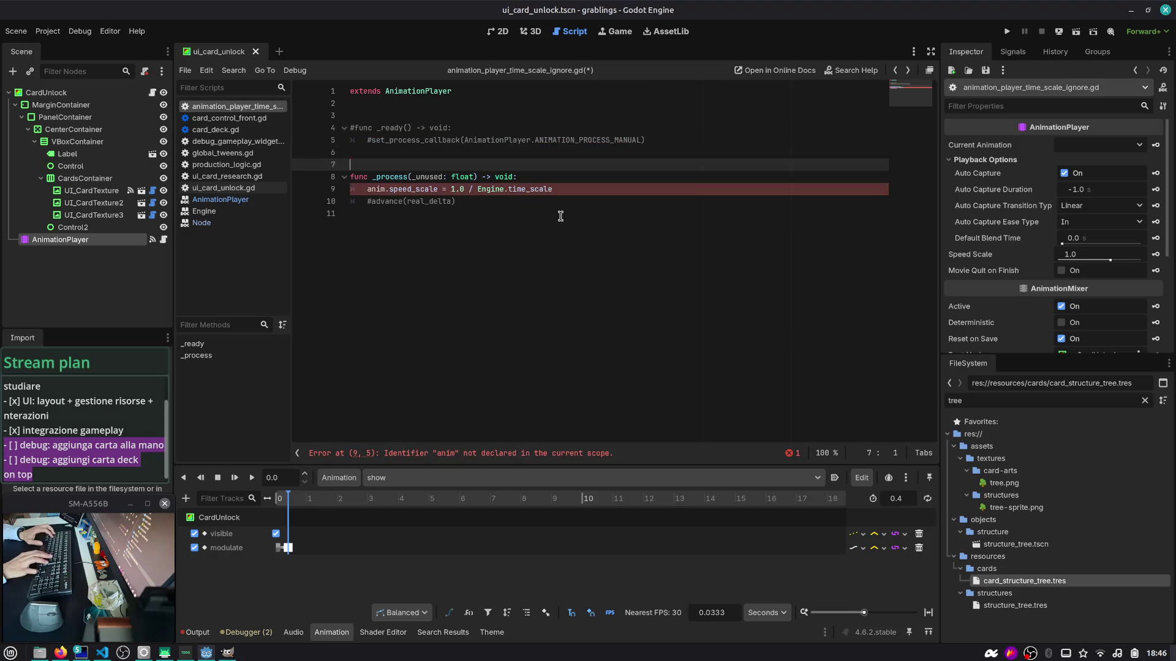
key(Down)
key(Down)
Step: Remove the anim. prefix so the line reads speed_scale = 1.0 / Engine.time_scale, and save
key(ctrl+shift+Right)
key(shift+Right)
key(Delete)
key(ctrl+s)
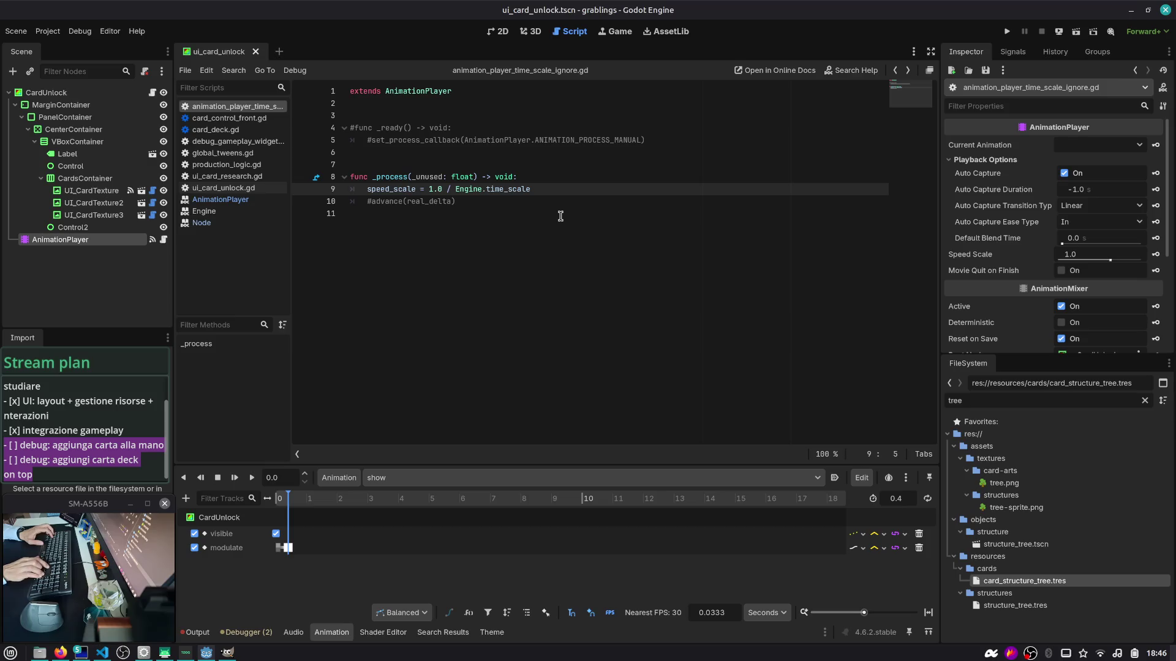
Step: Check the speed_scale line and the script attached to the AnimationPlayer node
key(Down)
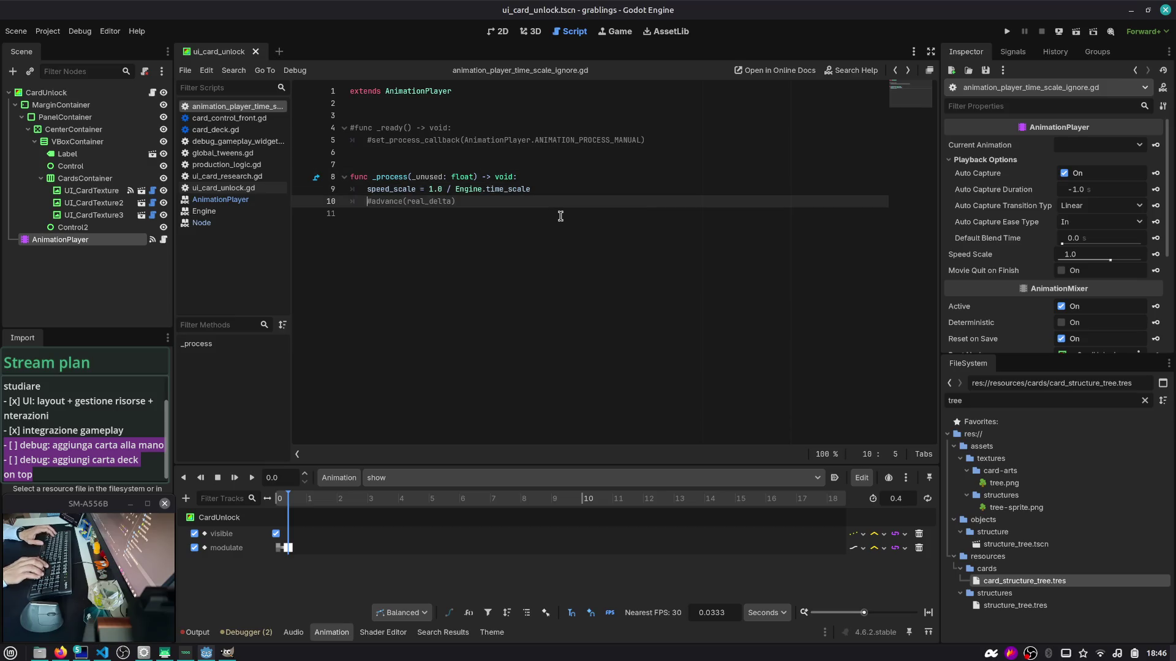
click(540, 151)
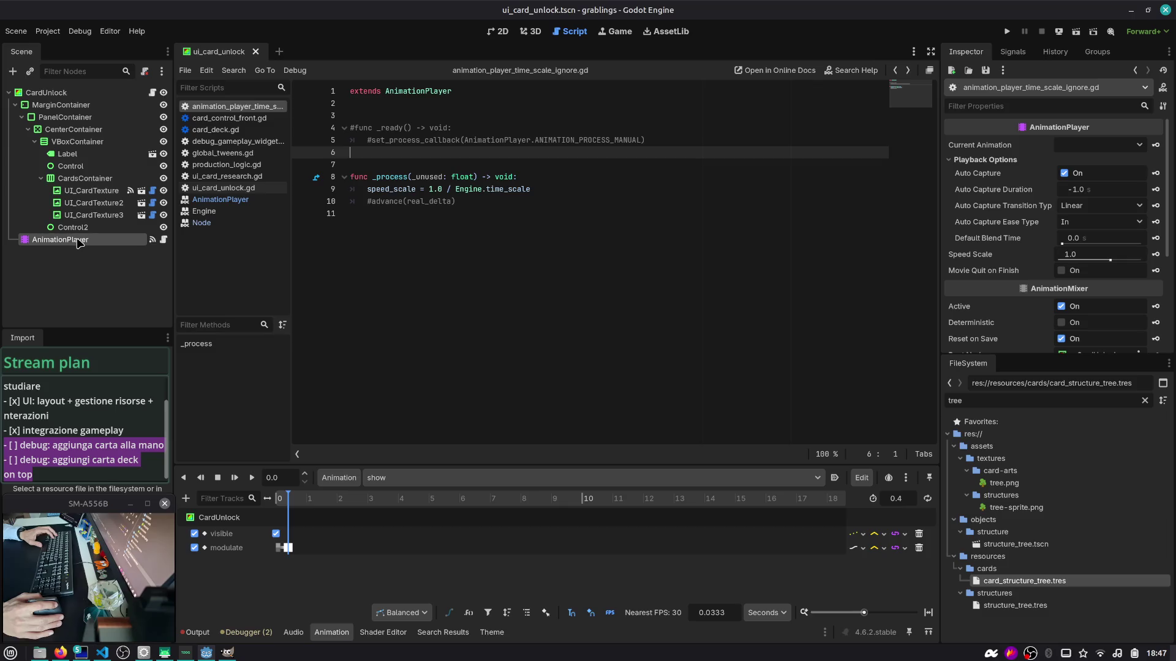
triple_click(563, 190)
click(85, 240)
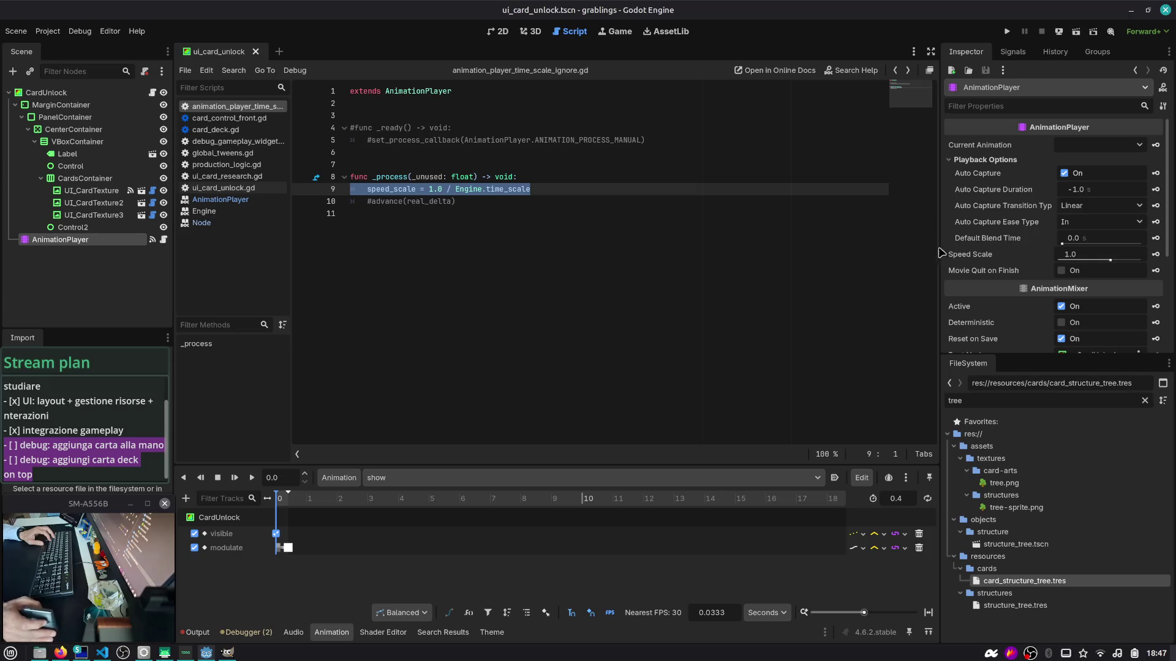
click(165, 240)
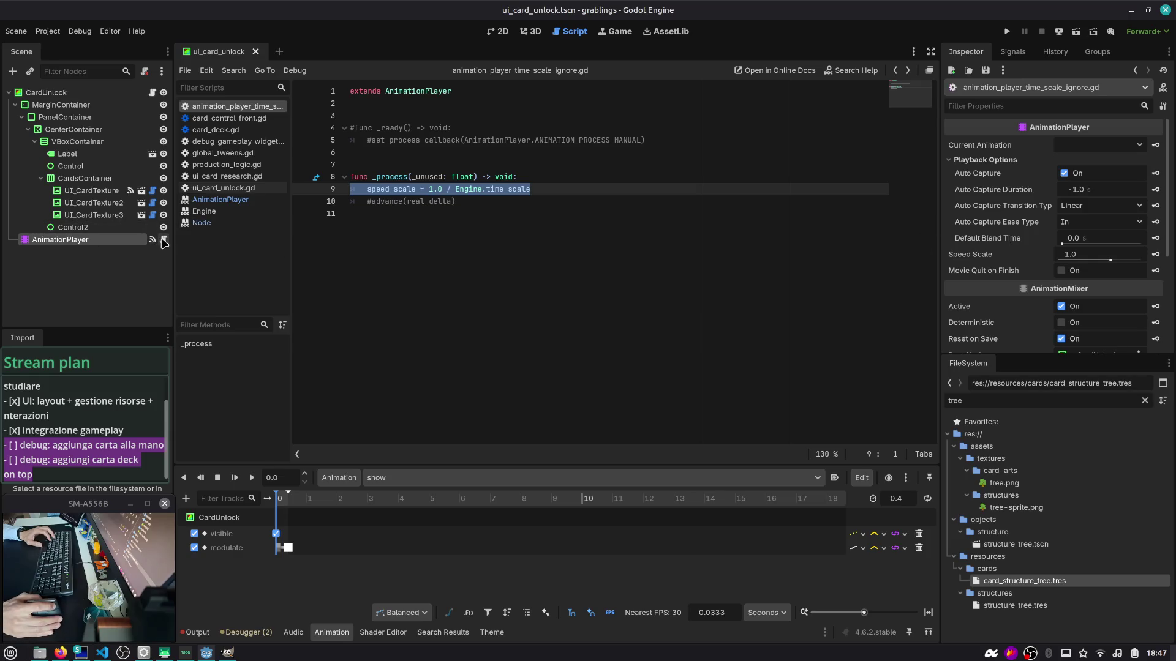
key(Down)
key(Down)
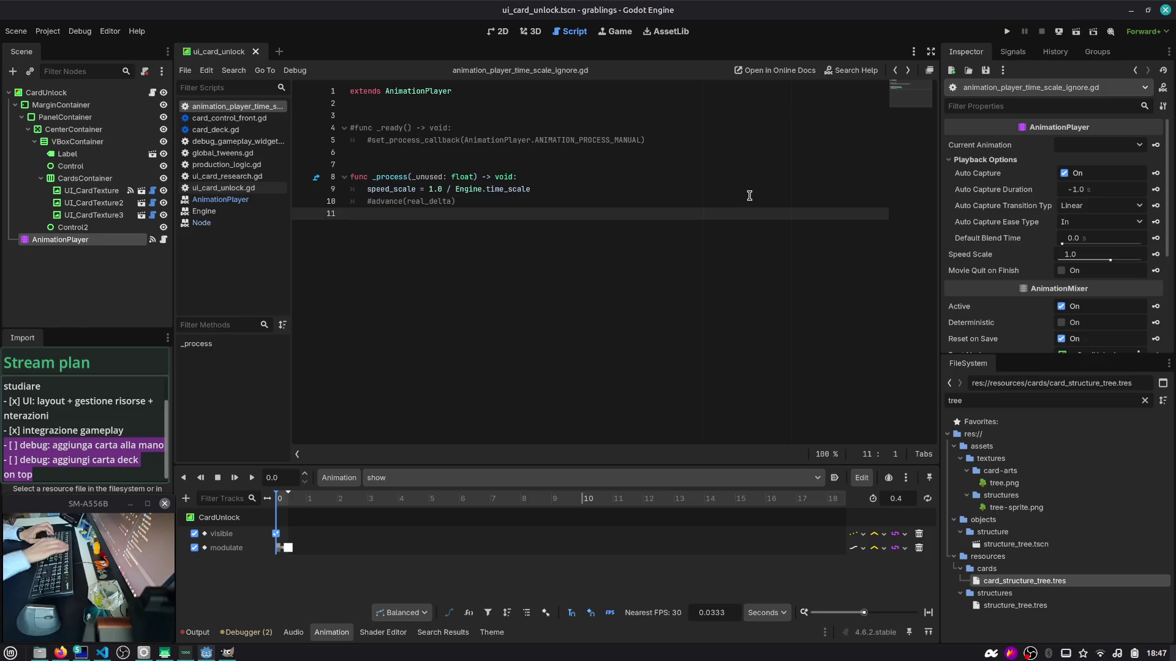
Step: Run the gameplay_henhouse scene, speed up work twice, pick the TREE card, then stop the game
key(ctrl+shift+F5)
click(704, 225)
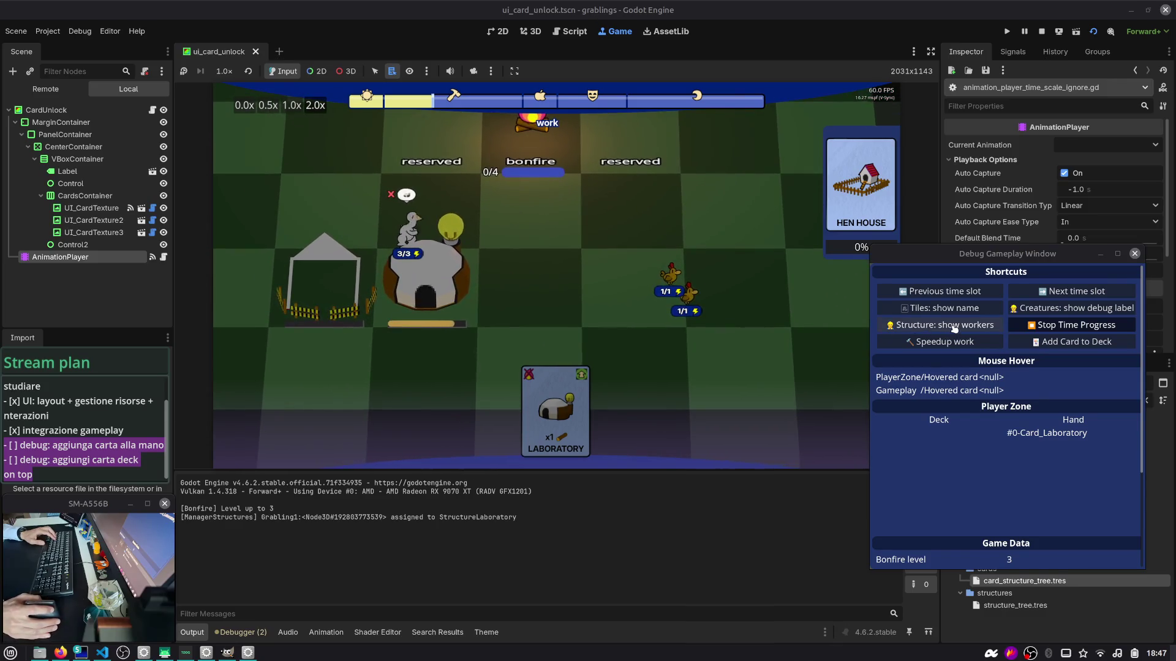
click(962, 344)
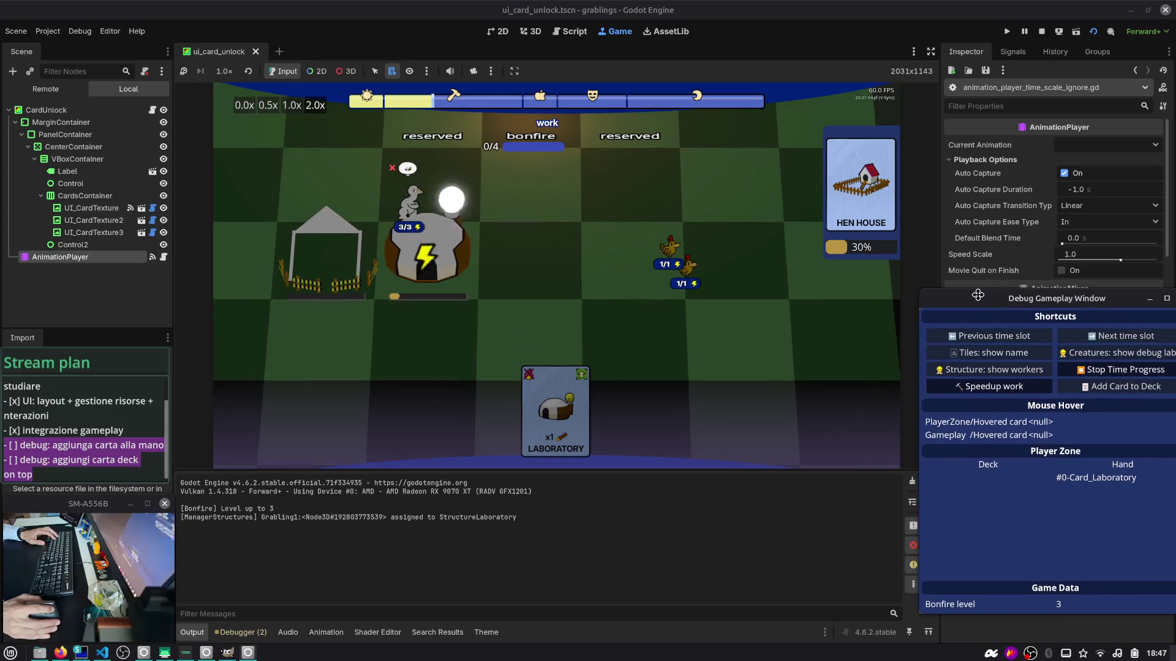
click(957, 389)
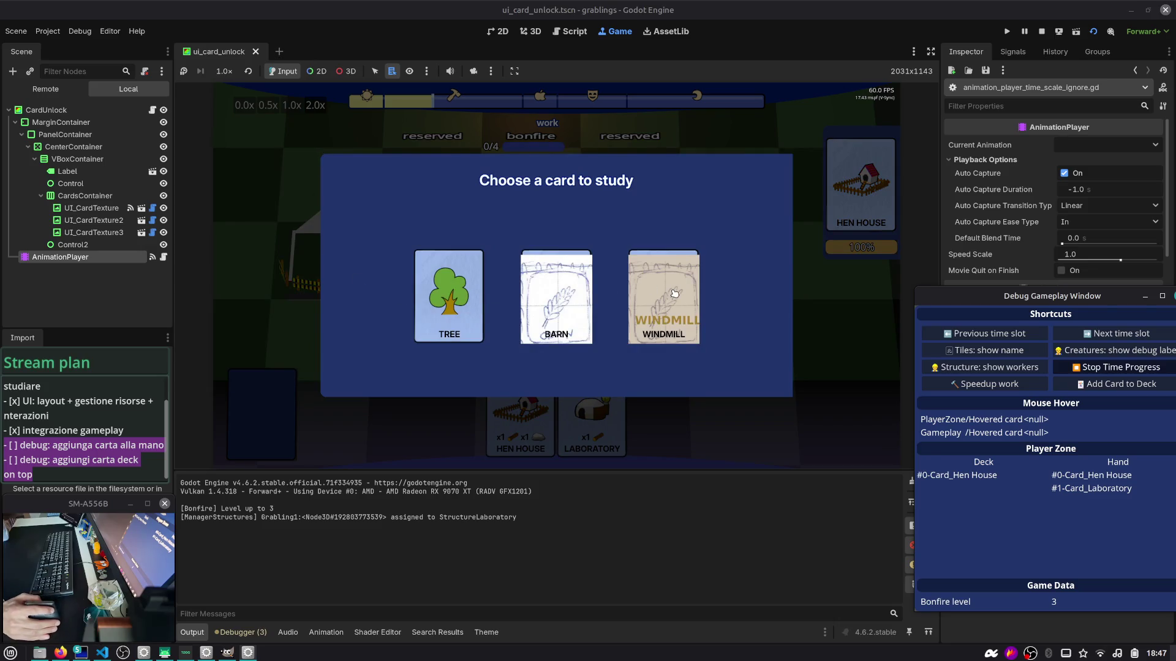
click(436, 296)
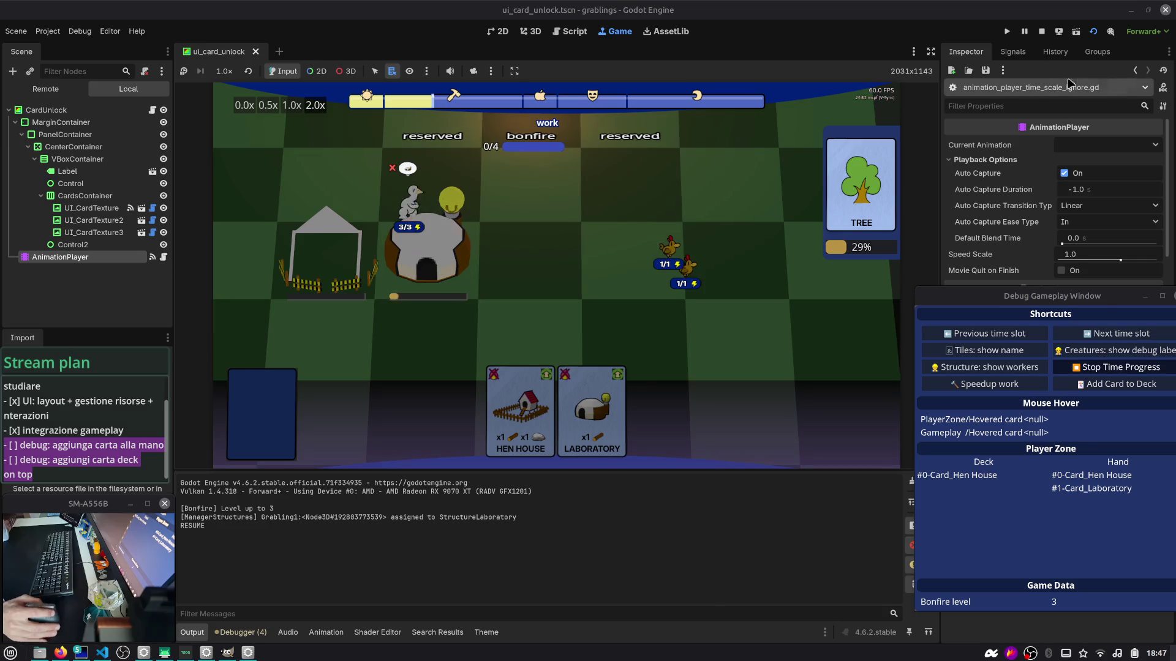
click(1041, 31)
Step: Back in Firefox, reread the answer's anim.speed_scale = 1.0 / Engine.time_scale code line
key(alt+Tab)
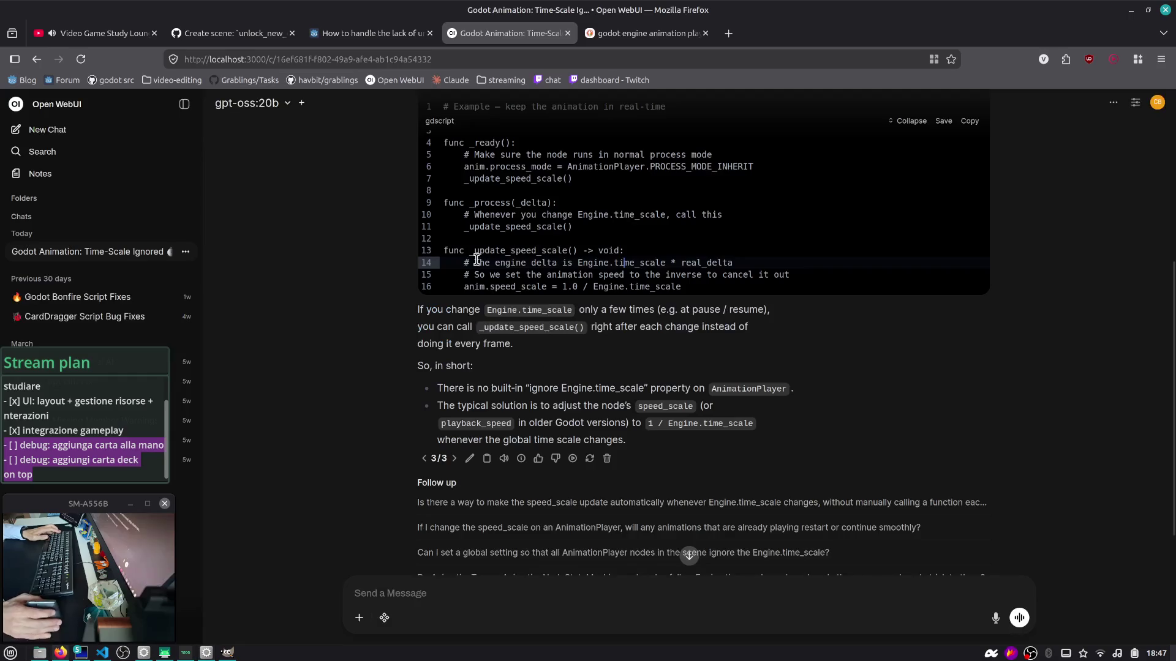
scroll(288, 159, up, 3)
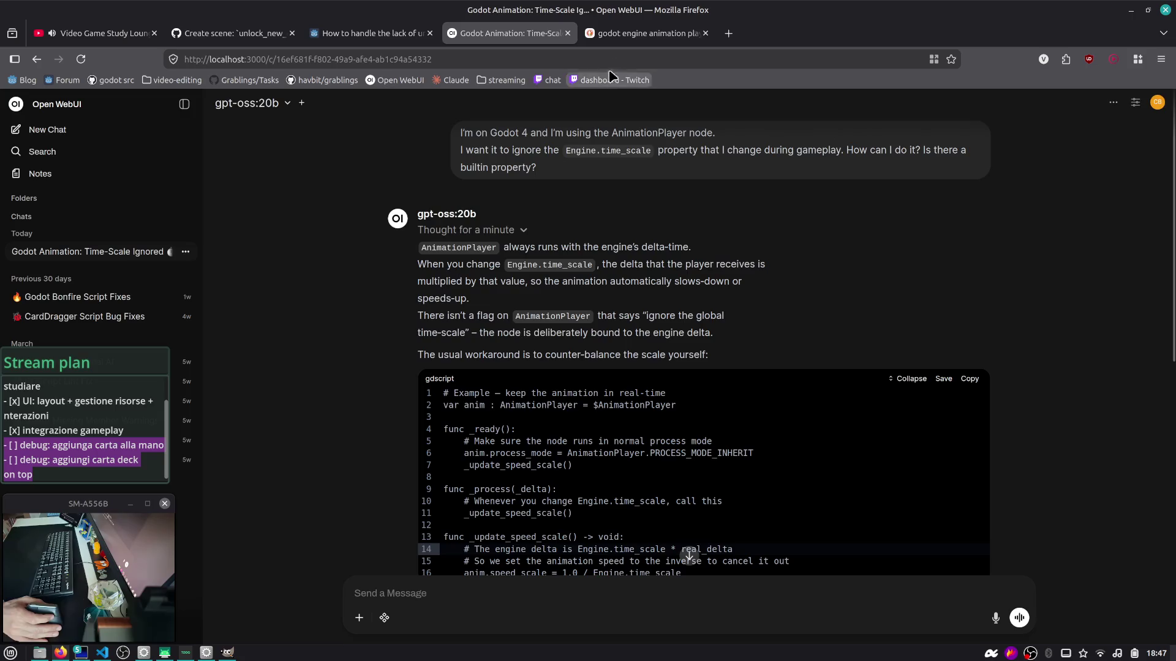
mouse_move(618, 46)
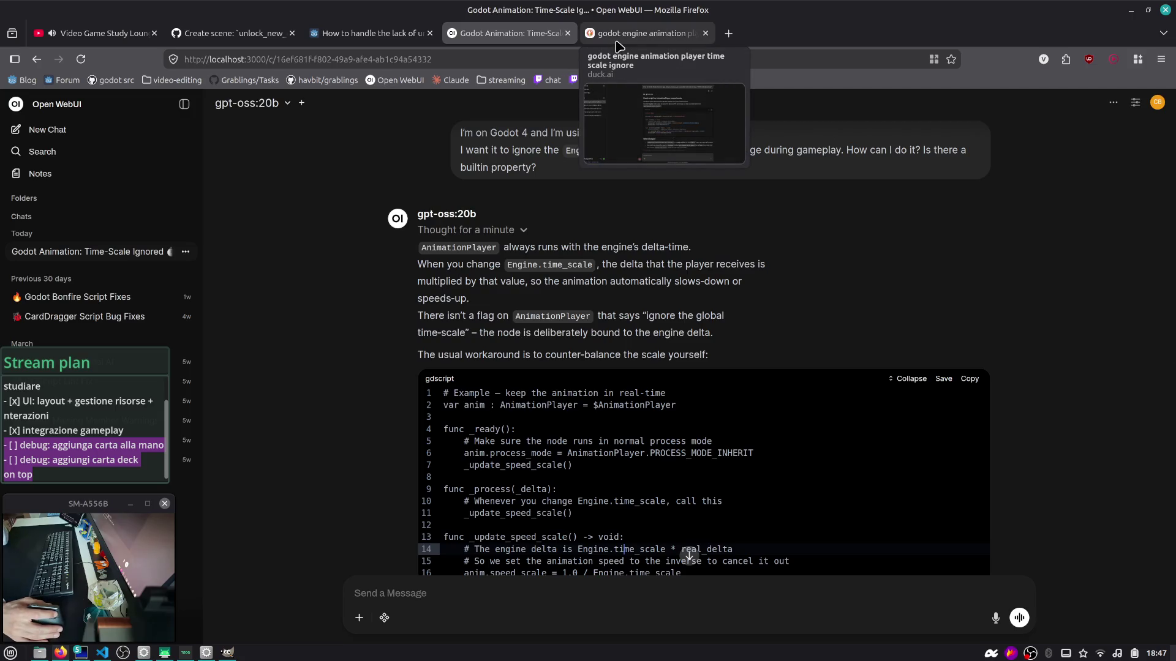
scroll(454, 295, down, 4)
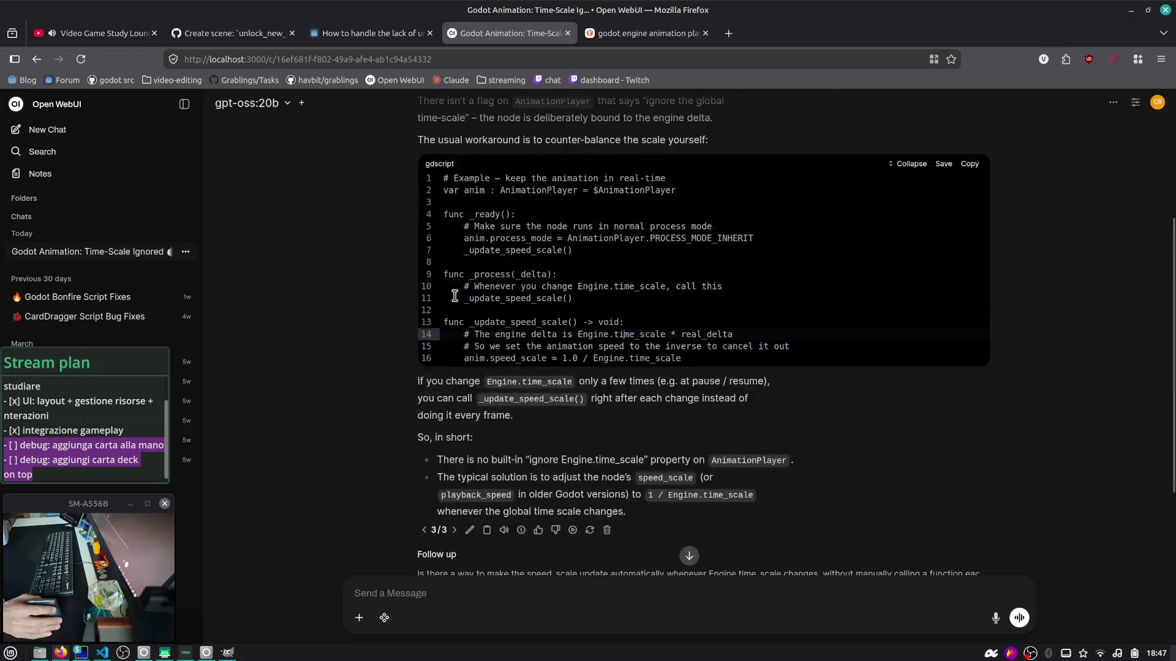
drag(469, 359, 697, 363)
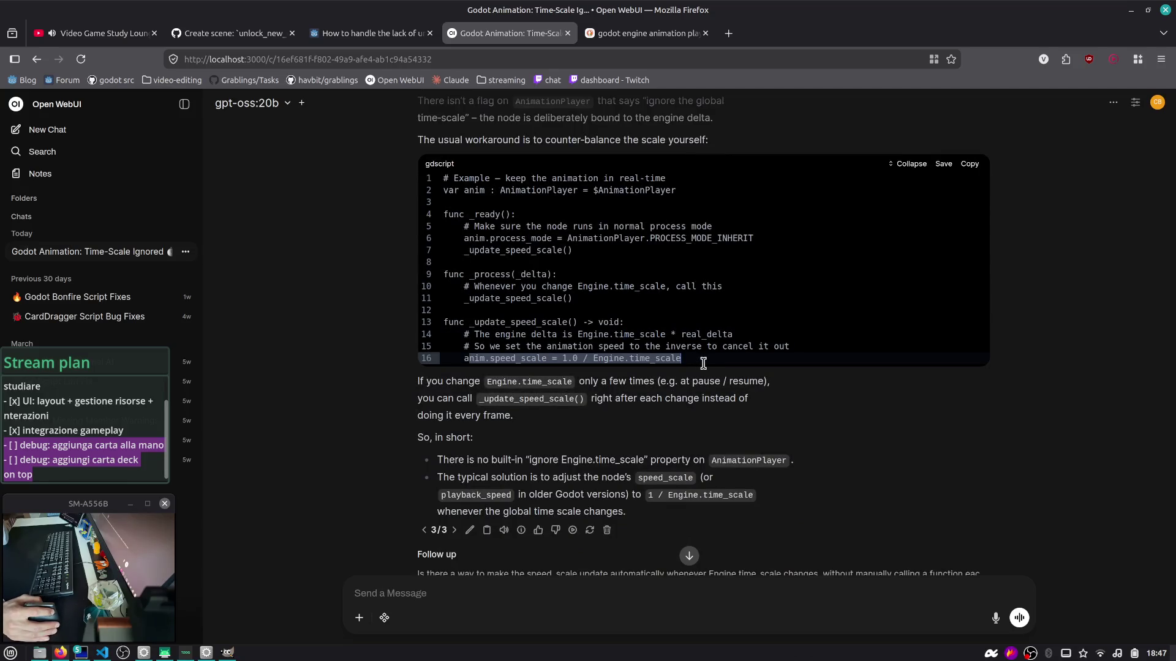
key(Right)
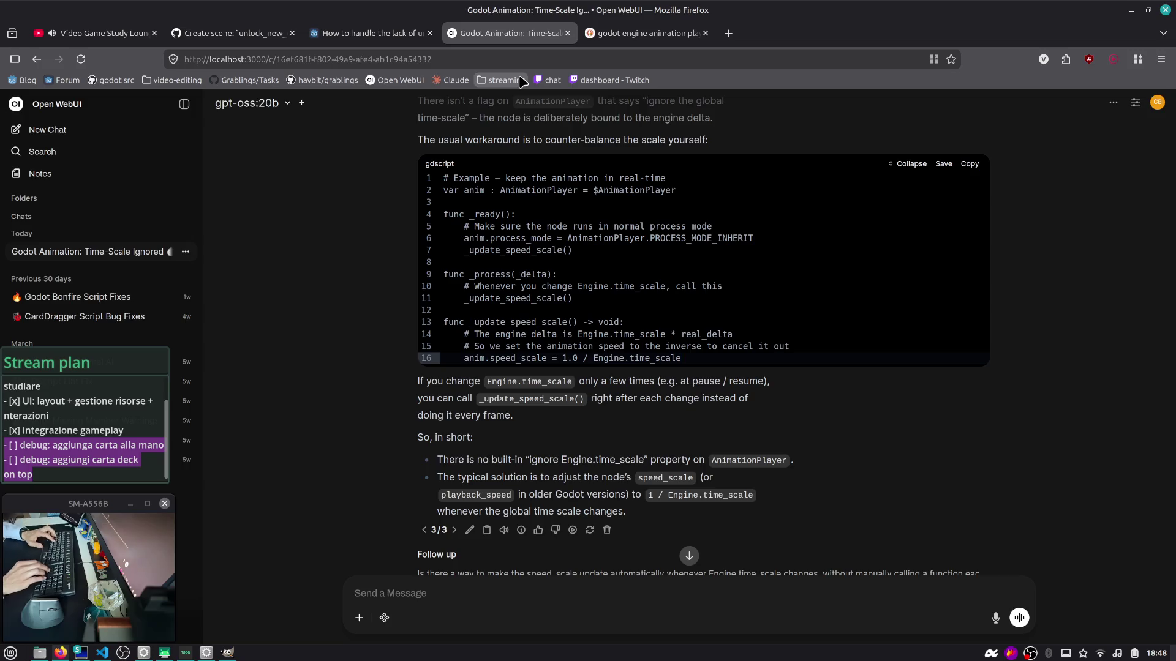
key(ctrl+t)
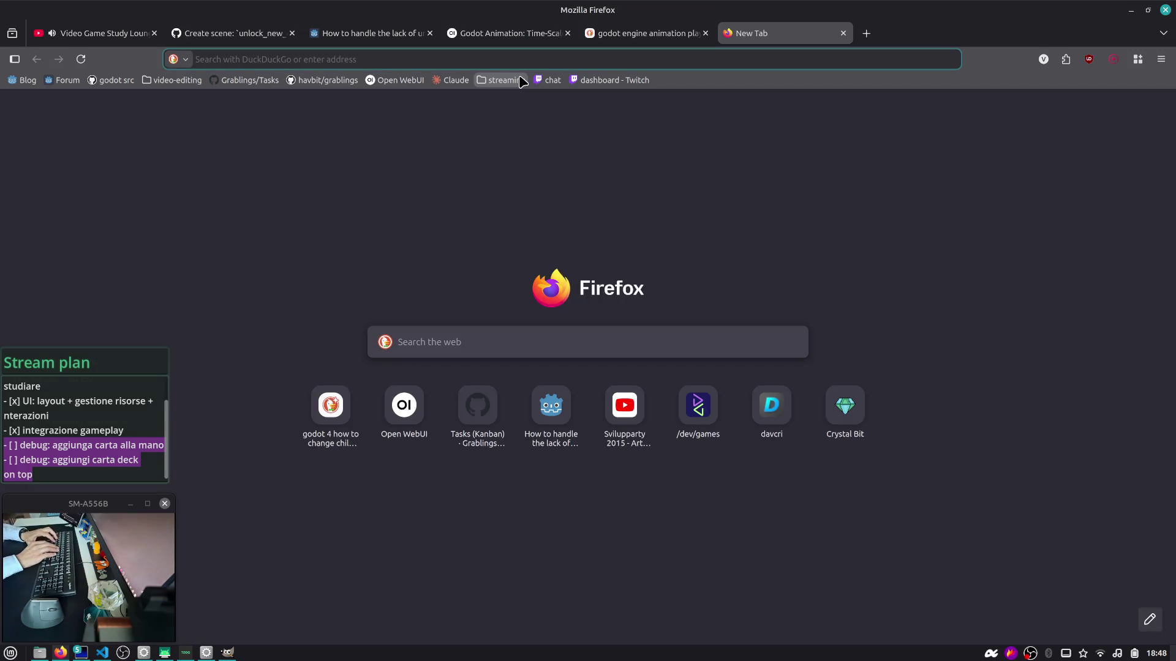
Step: Search 'docs godot engine' and briefly visit the Godot Docs home page
text(docs)
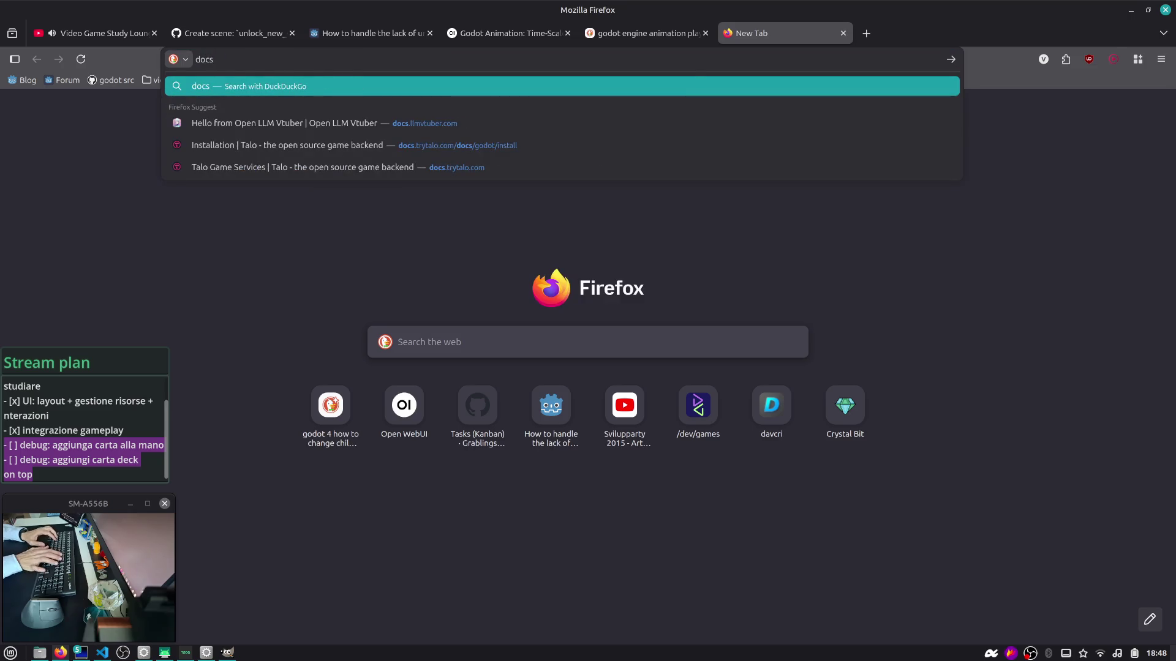
key(Down)
key(ctrl+a)
text(godot)
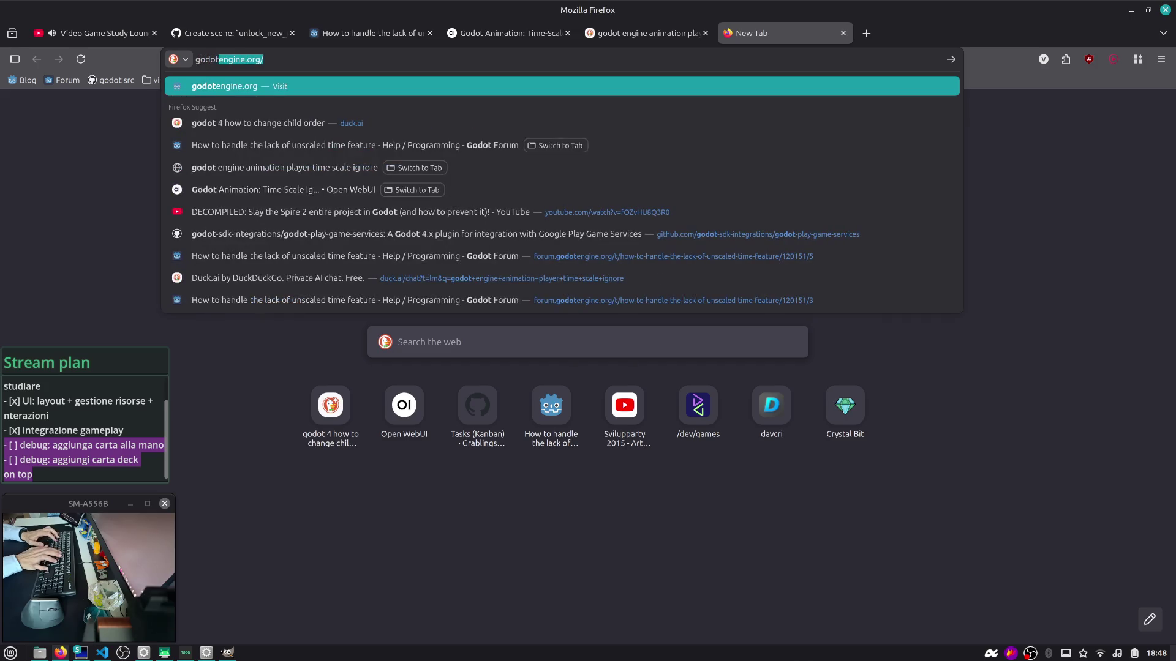
key(ctrl+a)
text(docs )
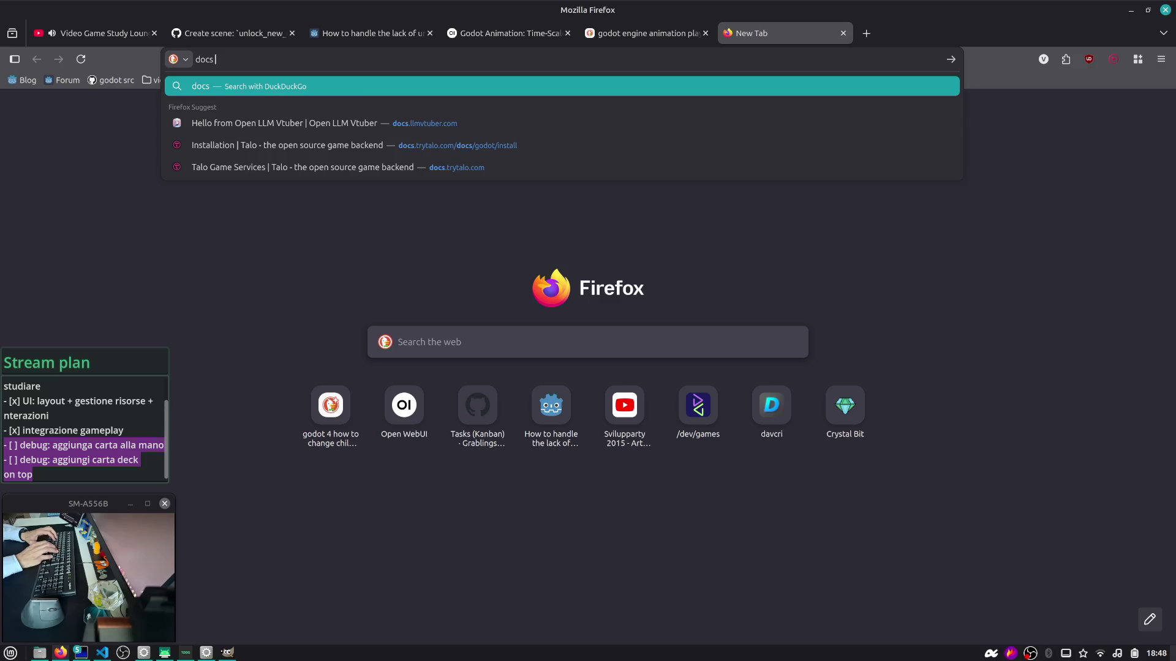
text(godot engine)
key(Return)
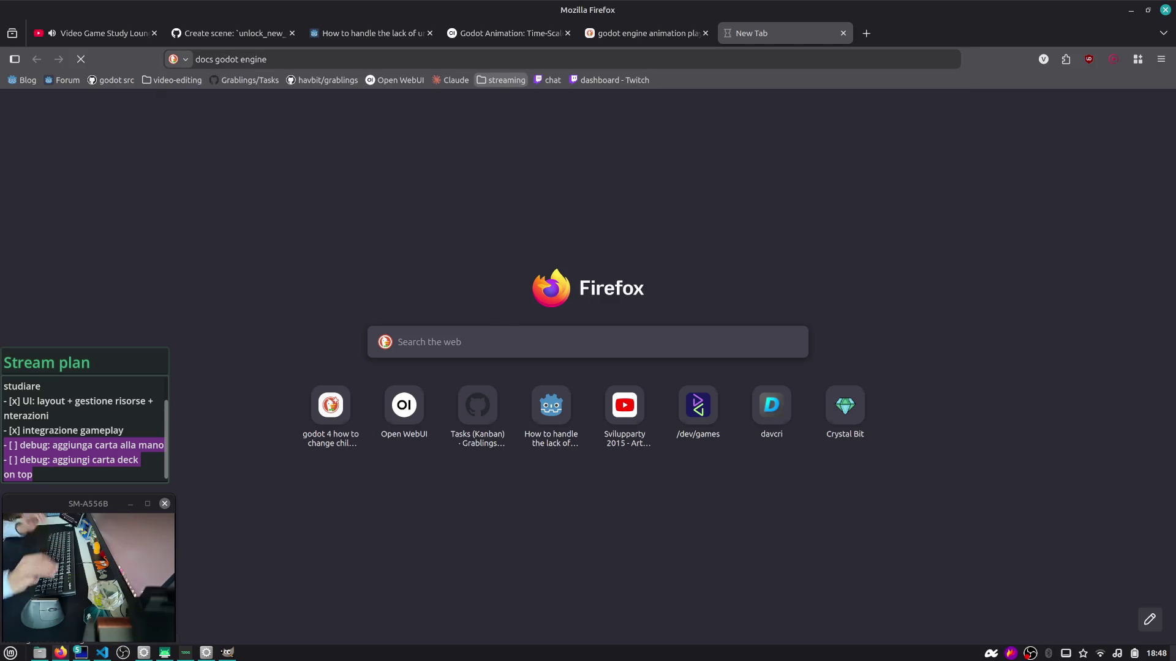
click(268, 184)
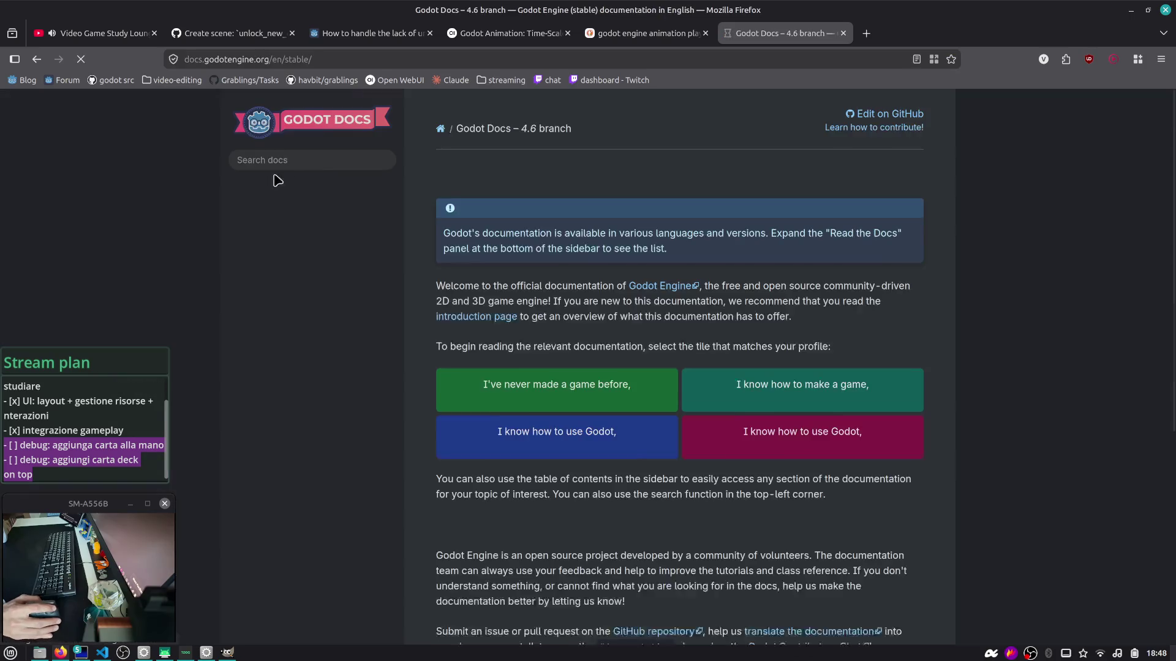
scroll(551, 228, down, 5)
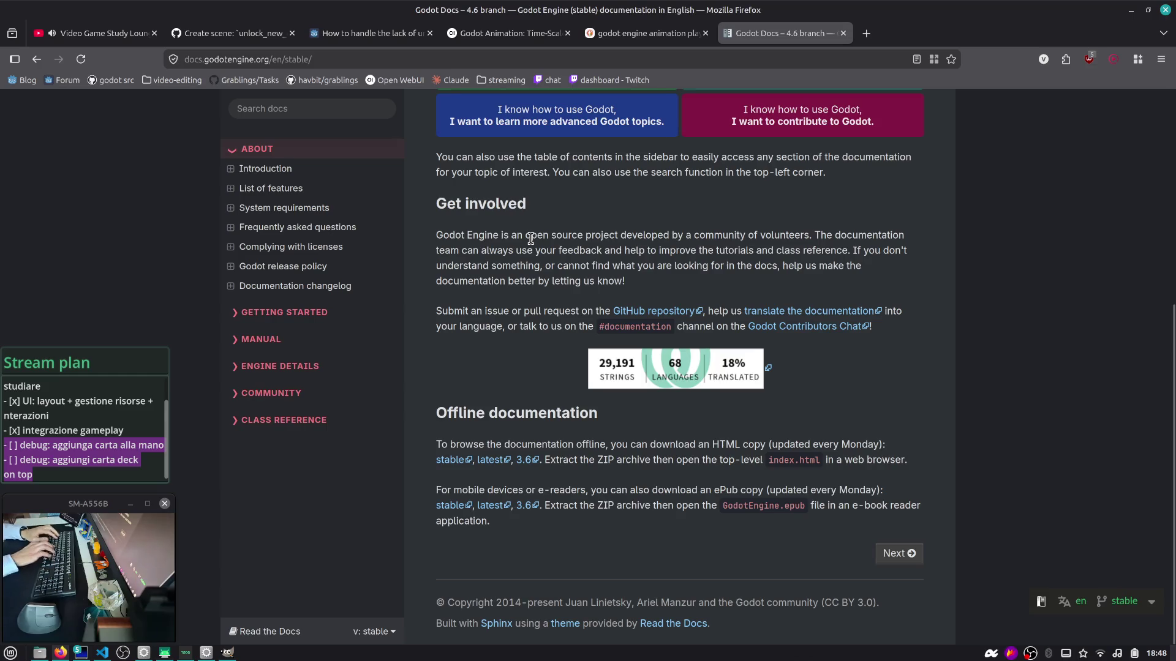
key(alt+Left)
Step: Refine the search to 'docs godot engine llm', skim the results, and close the tab
click(414, 112)
text(llm)
key(Return)
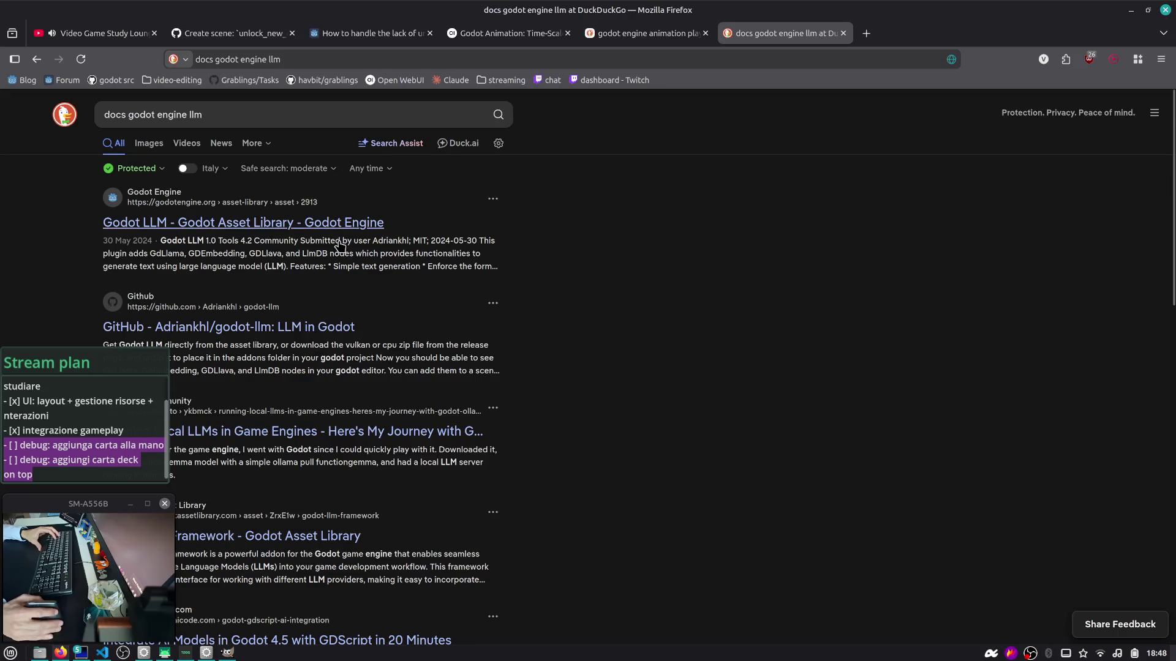
scroll(341, 240, down, 5)
scroll(340, 234, down, 3)
key(ctrl+w)
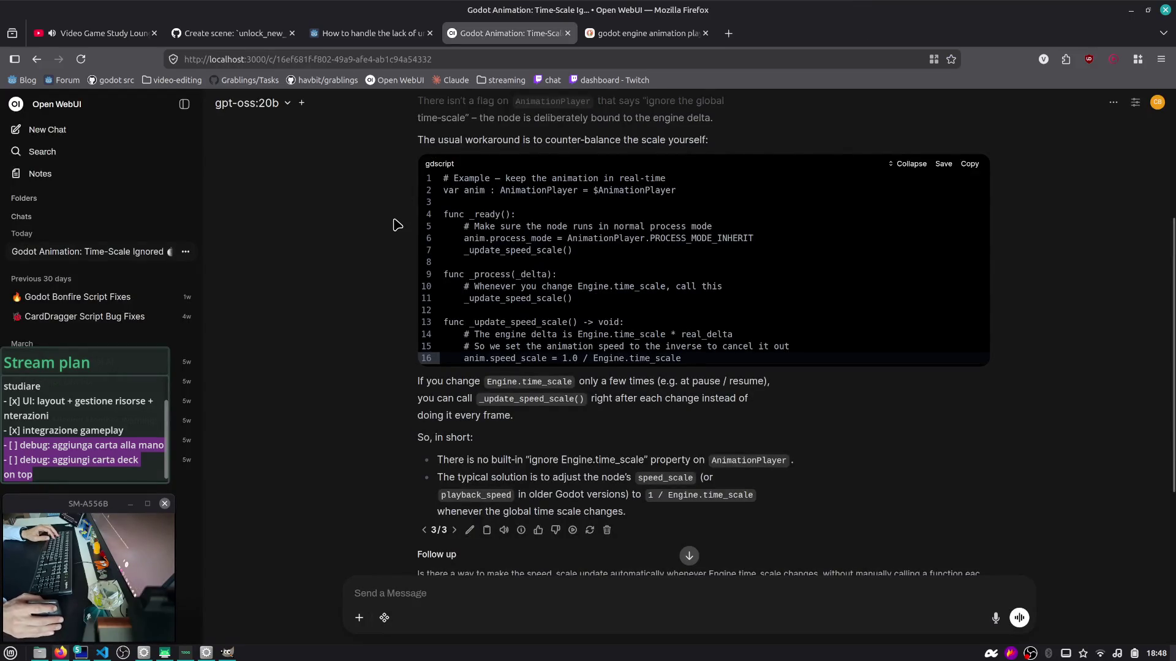
Step: Reread the question above the answer, then move to the VS Code workspace with staged changes
scroll(397, 223, up, 4)
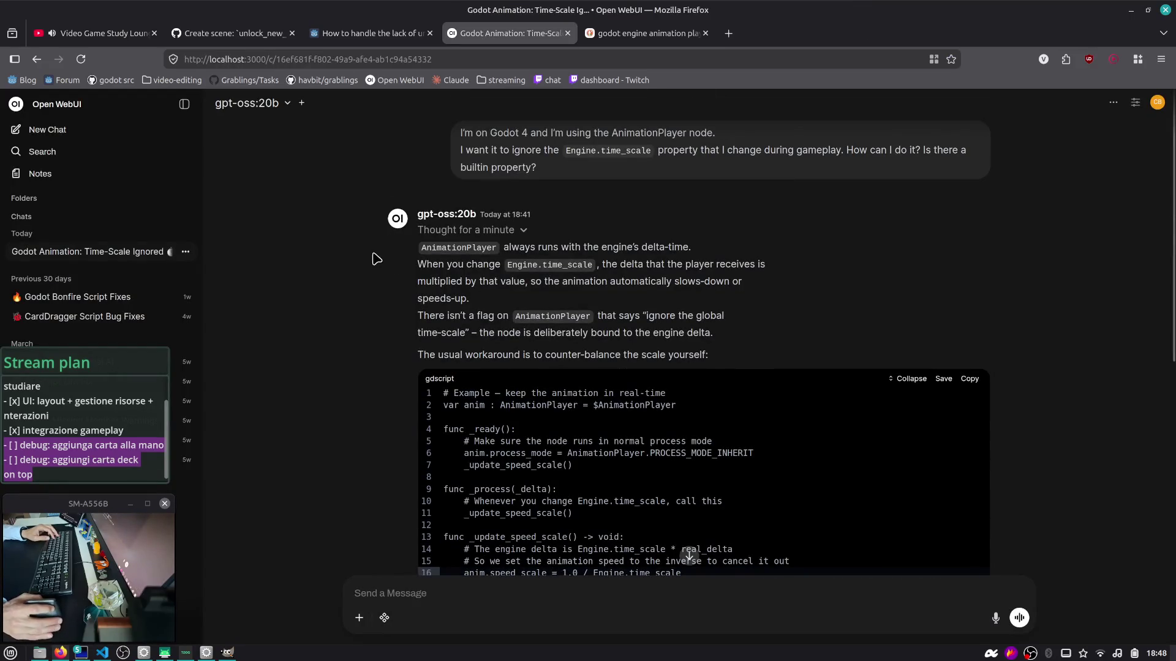
key(ctrl+F2)
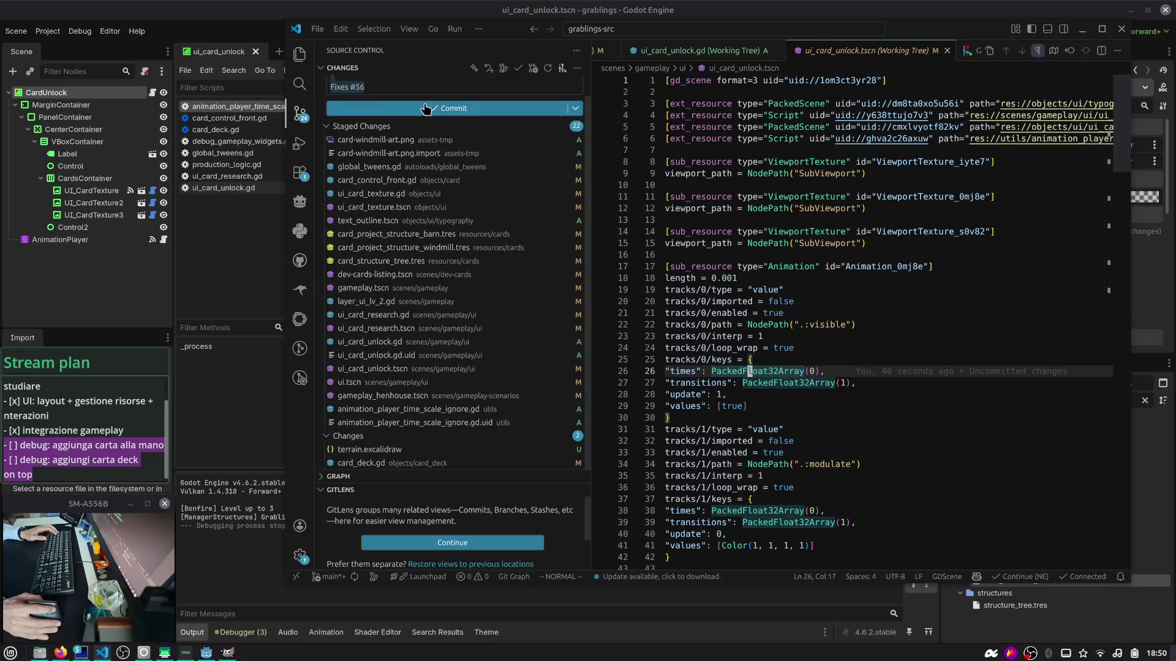
Step: Commit the staged changes as 'Fixes #56' and push them to main with gp
click(445, 129)
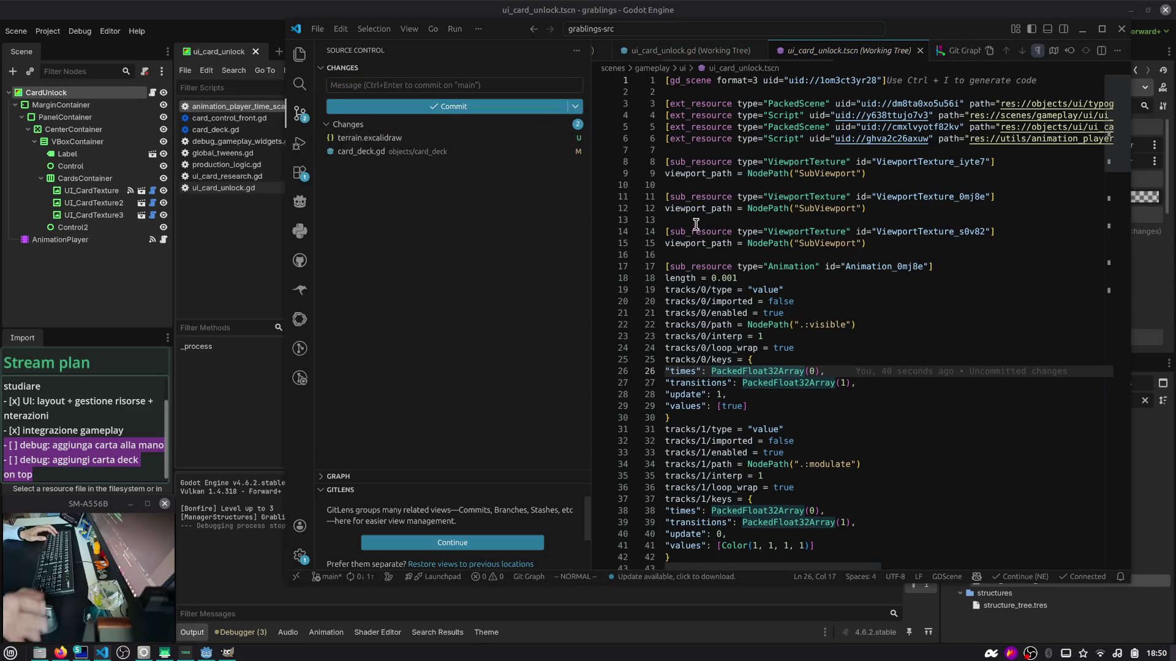
key(ctrl+grave)
text(gp)
key(Return)
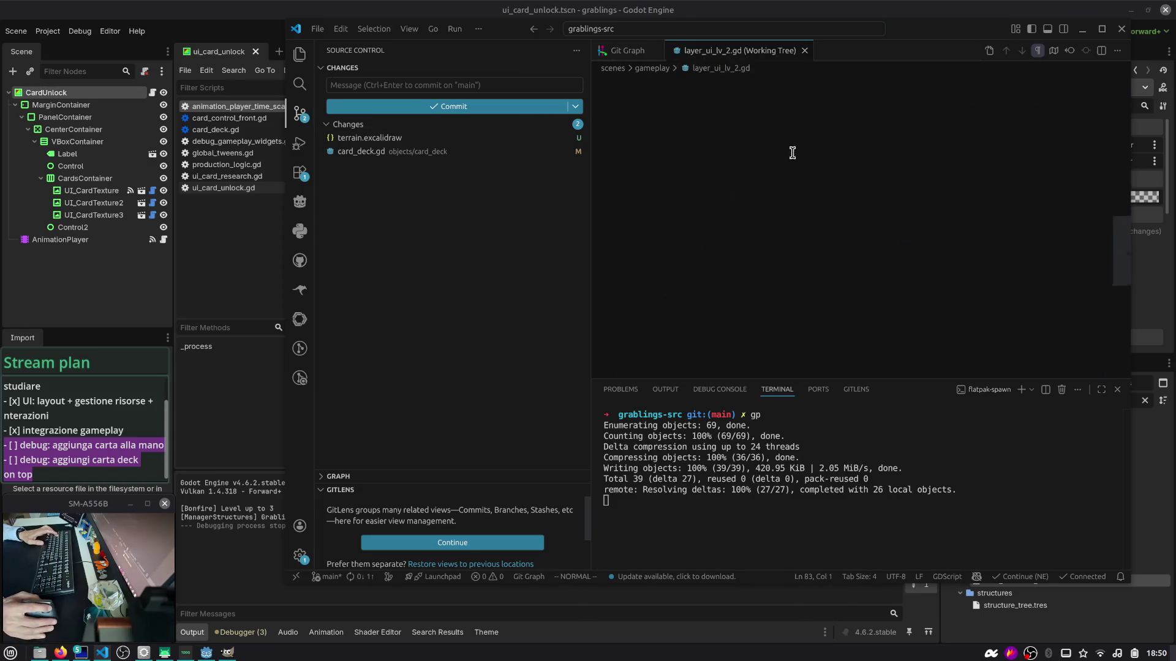
Step: Close the Git Graph view and run git worktree in a cleared terminal
key(ctrl+w)
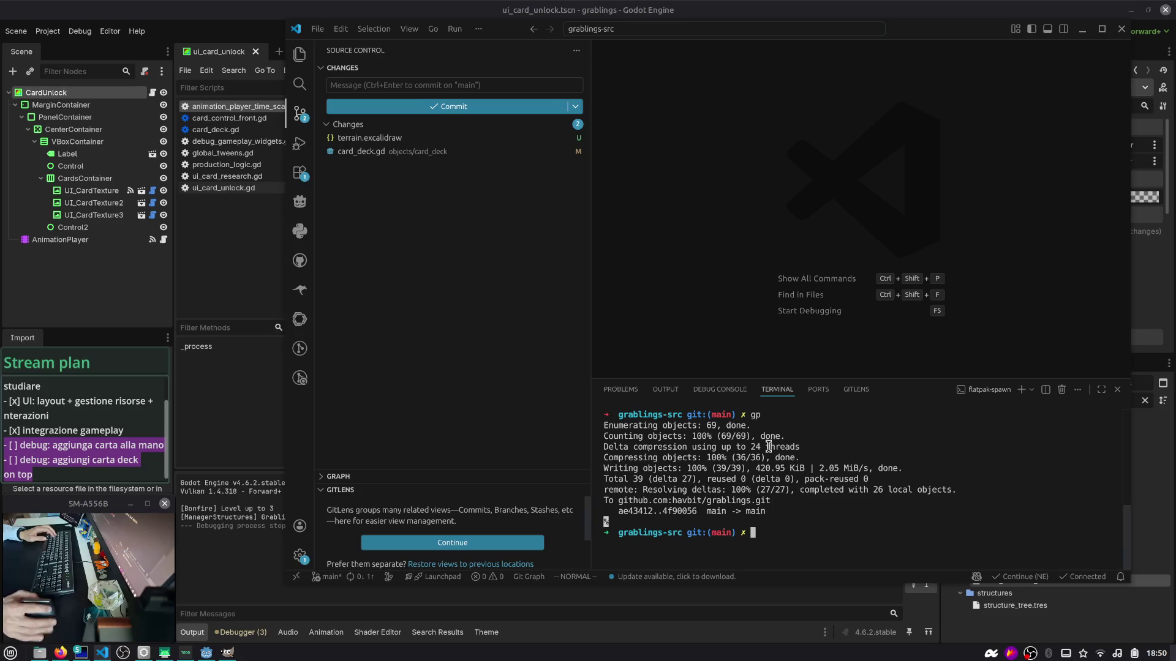
key(ctrl+l)
text(git worktree)
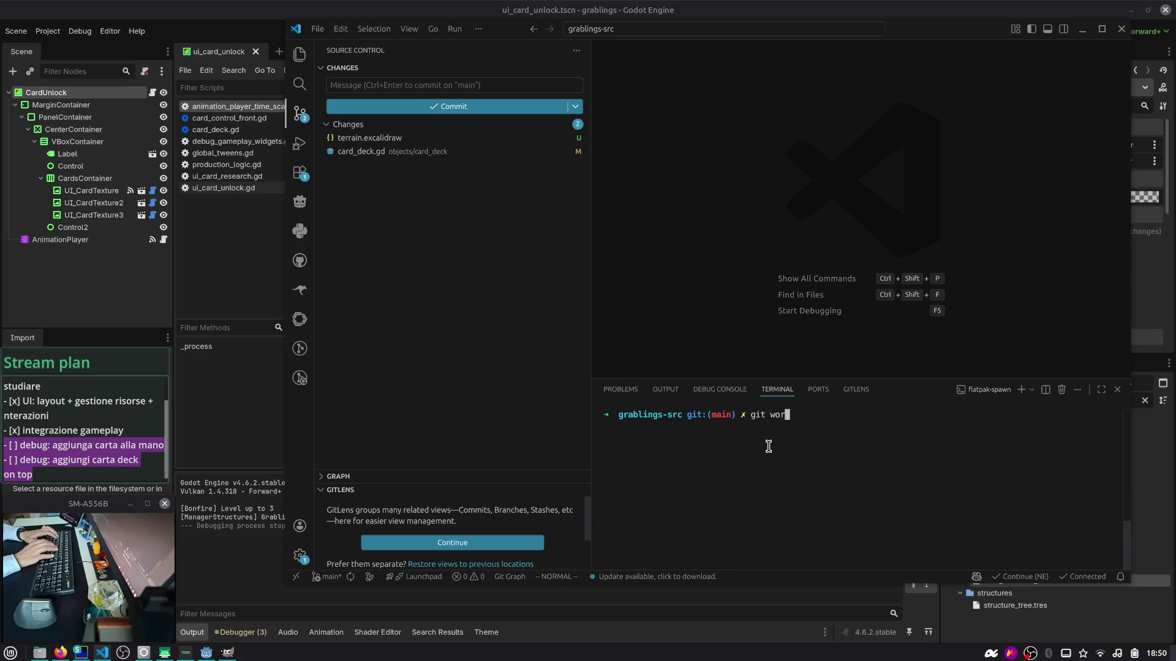
key(Return)
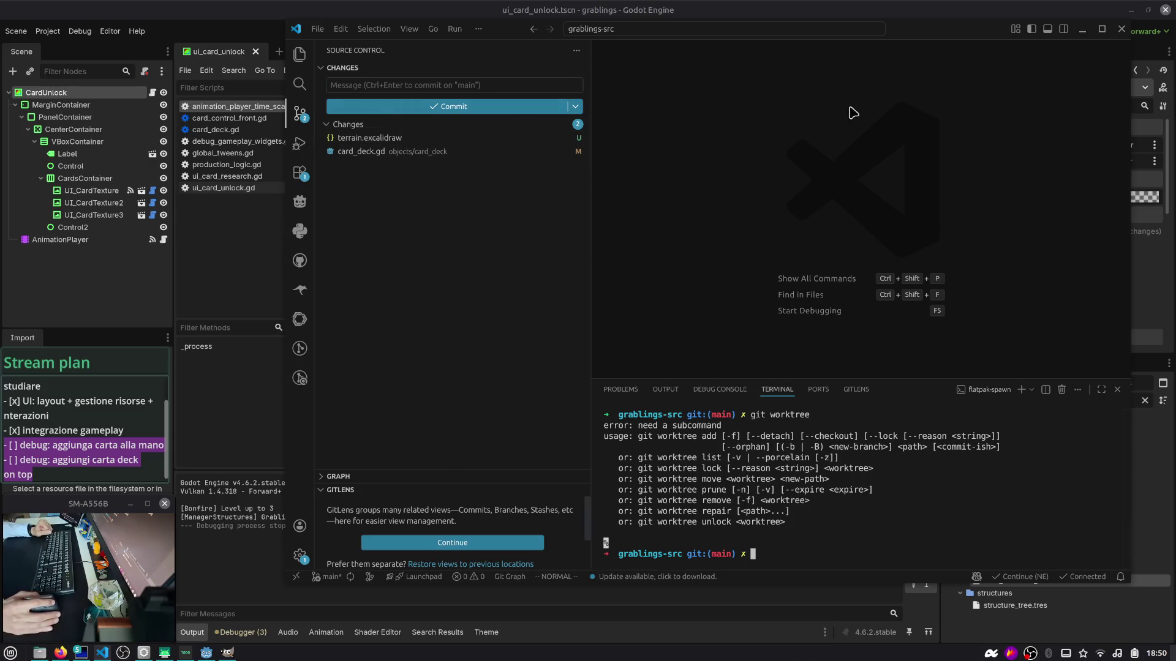
Step: Minimize VS Code and bring Firefox to the front
key(super+Down)
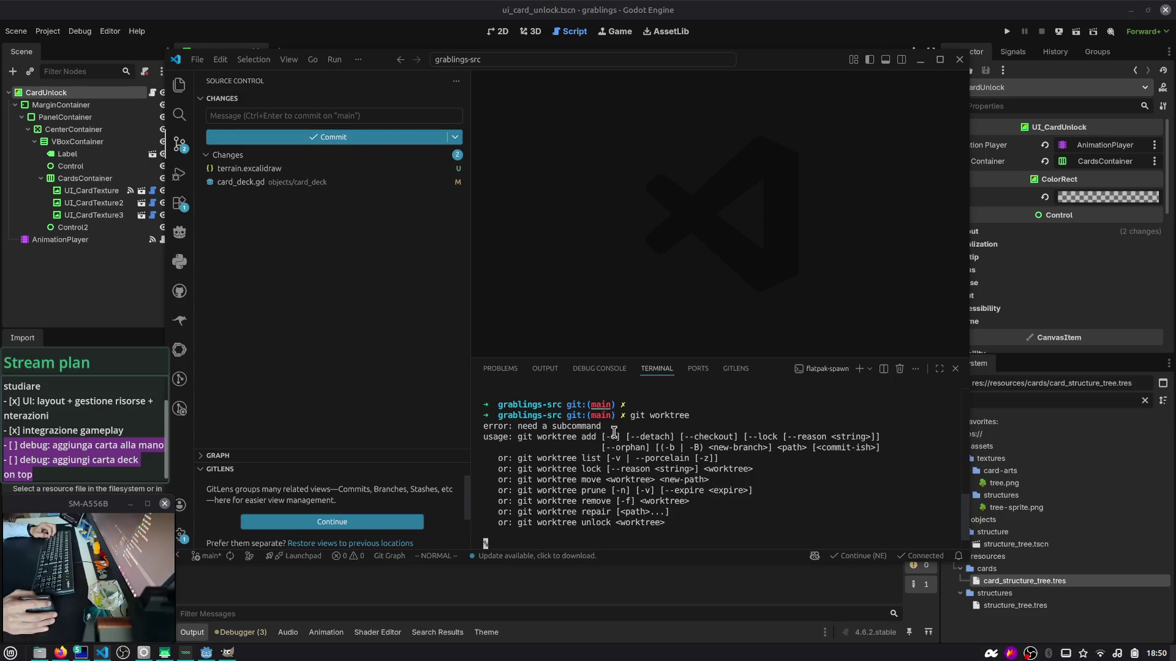
click(921, 59)
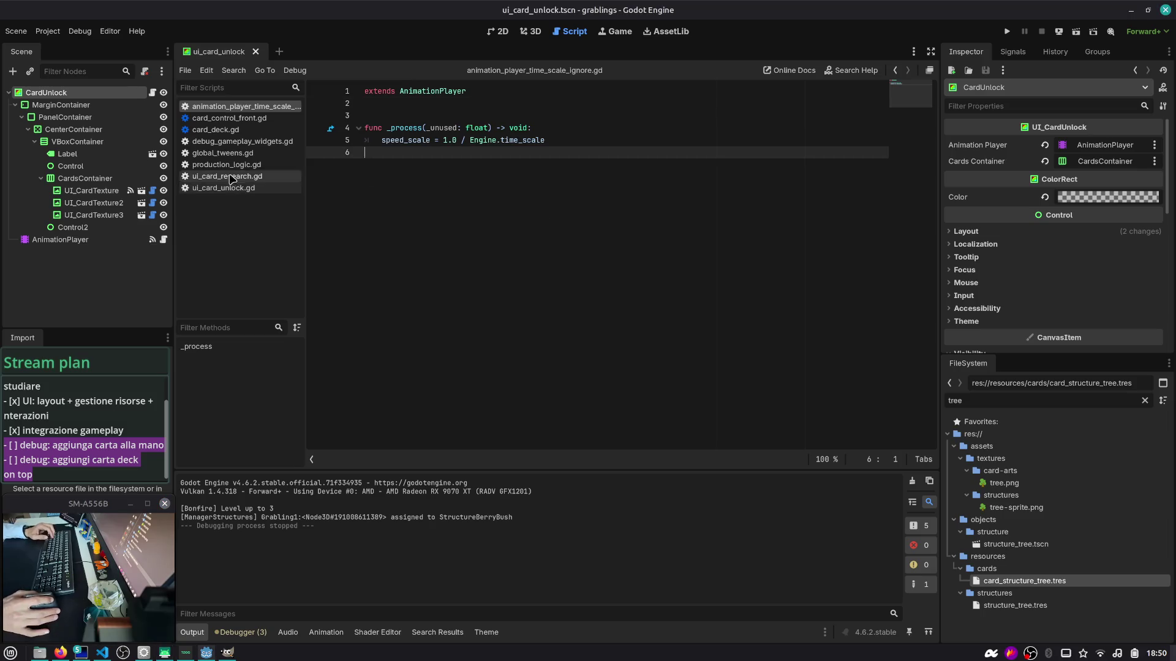
key(alt+Tab)
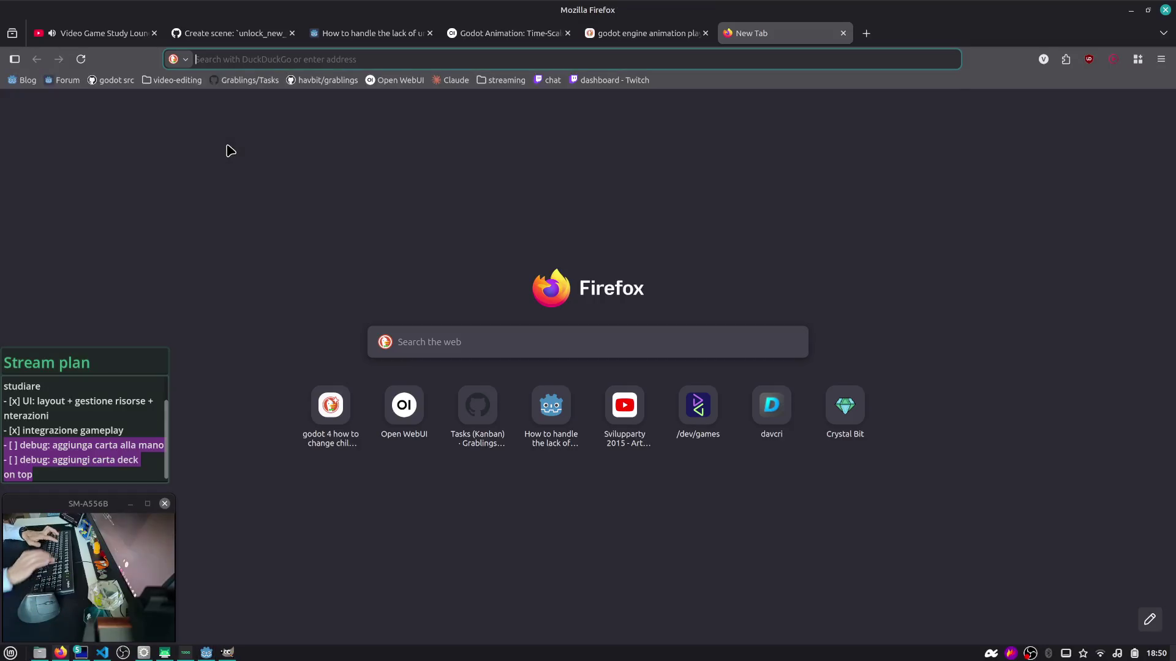
Step: Search for 'gemini cli' and open the Git worktrees page of the geminicli.com docs
text(gemini cli)
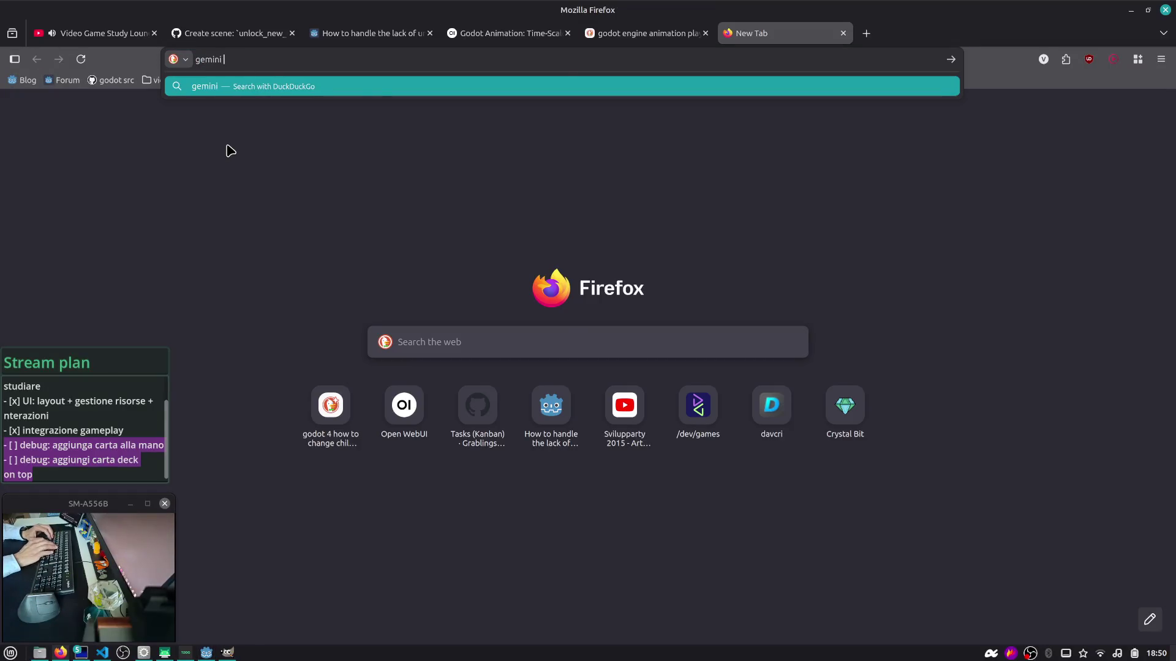
key(Return)
click(248, 229)
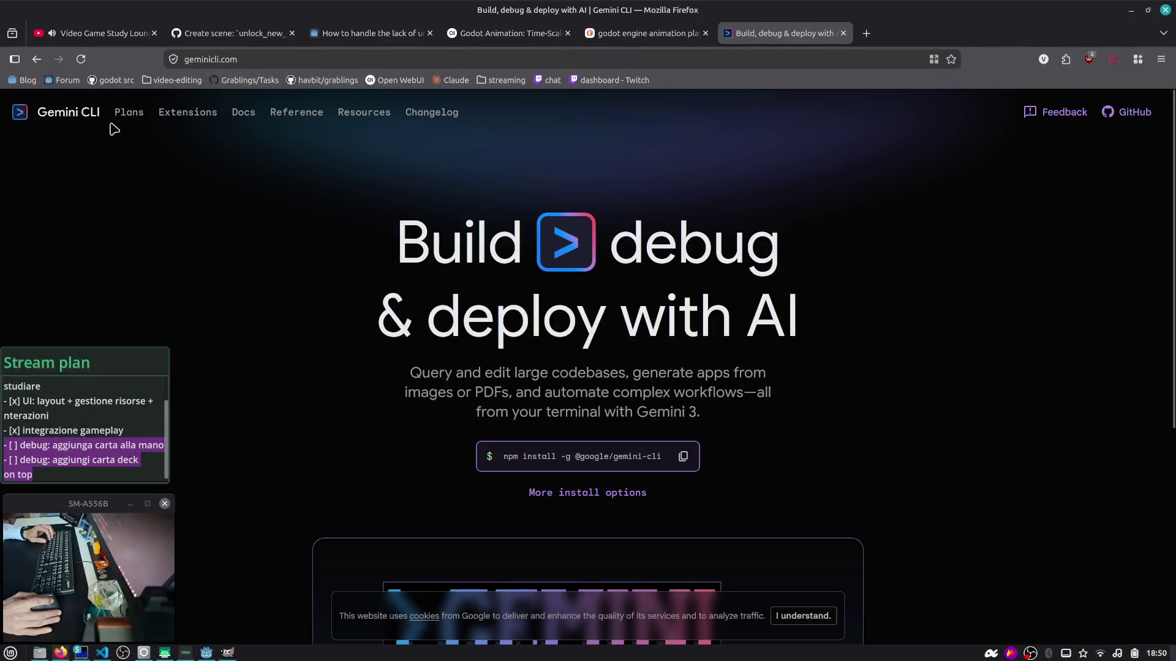
click(241, 119)
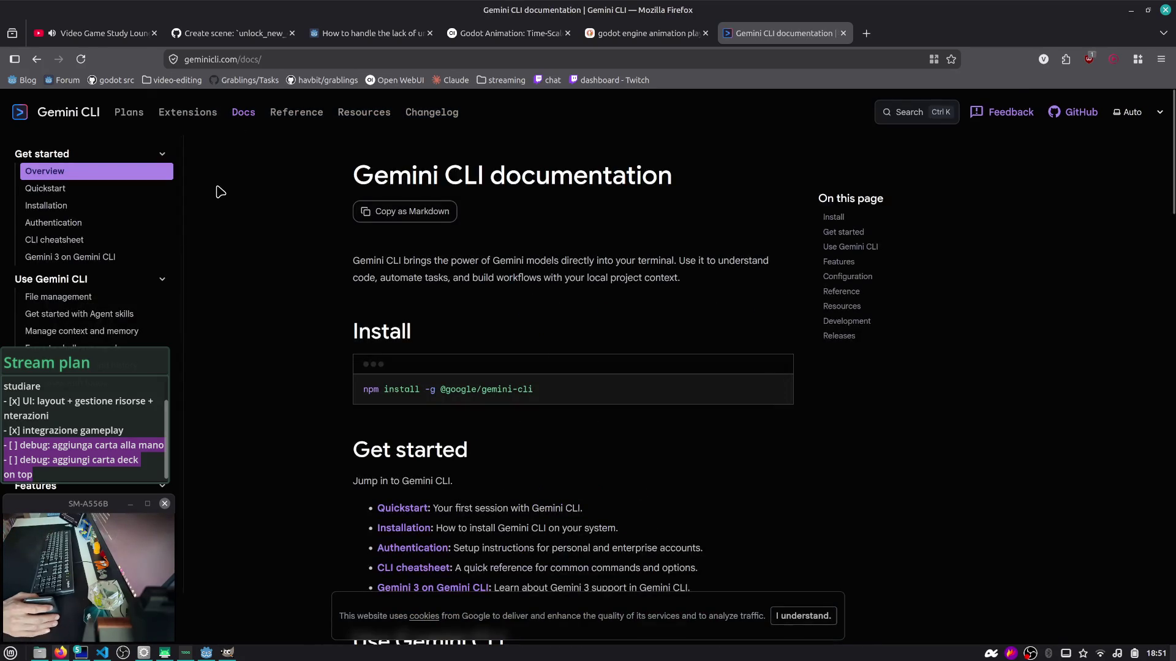
scroll(127, 214, down, 6)
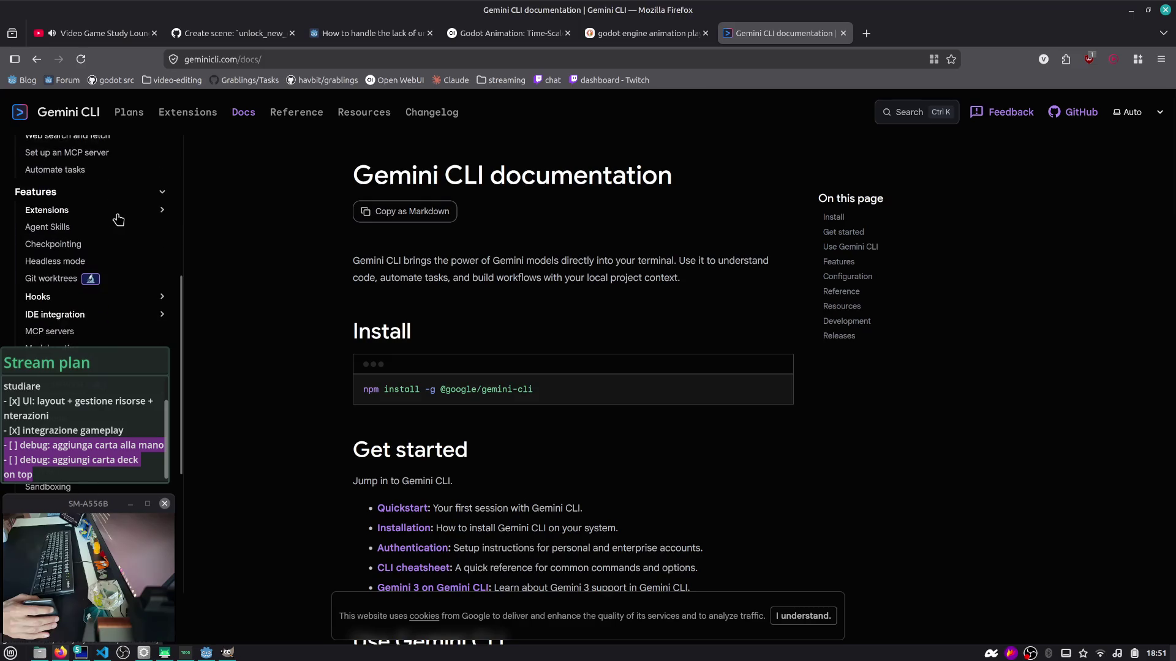
click(67, 208)
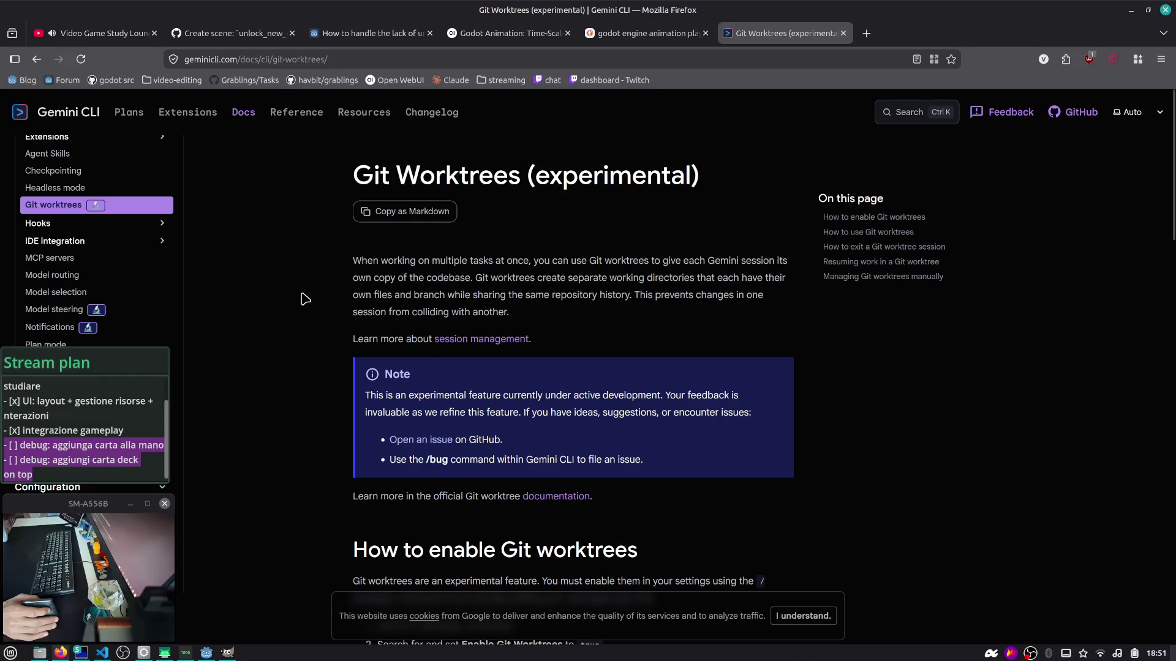
Step: Study the named-worktree example, highlighting the --worktree feature-search arguments
scroll(442, 281, down, 10)
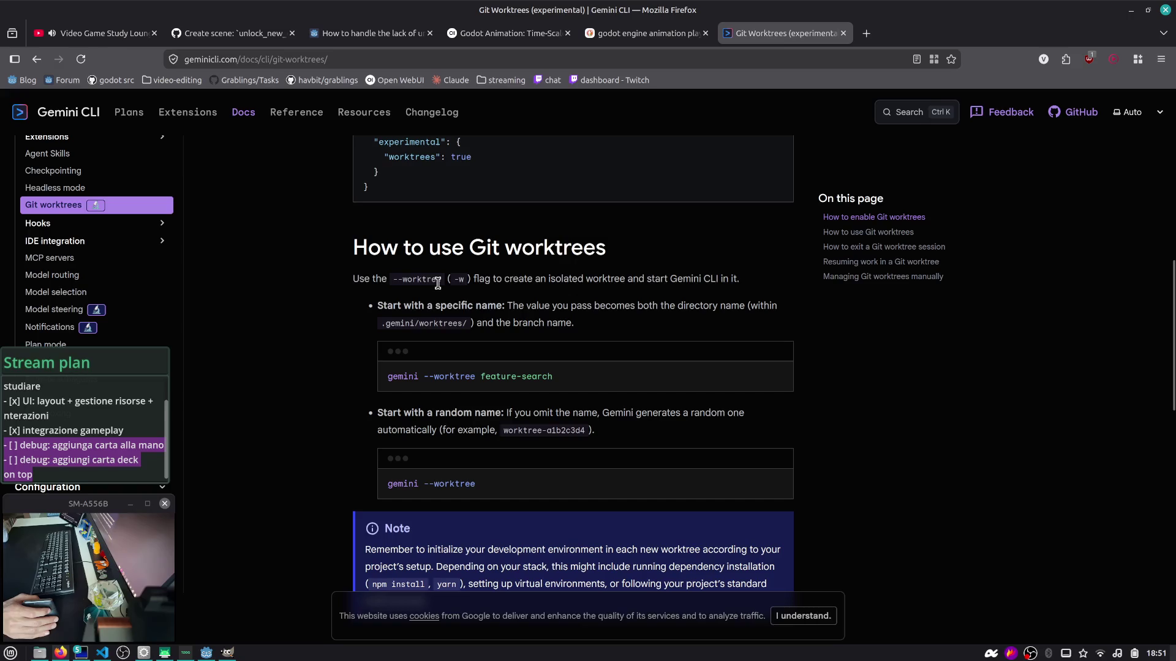
scroll(427, 297, down, 3)
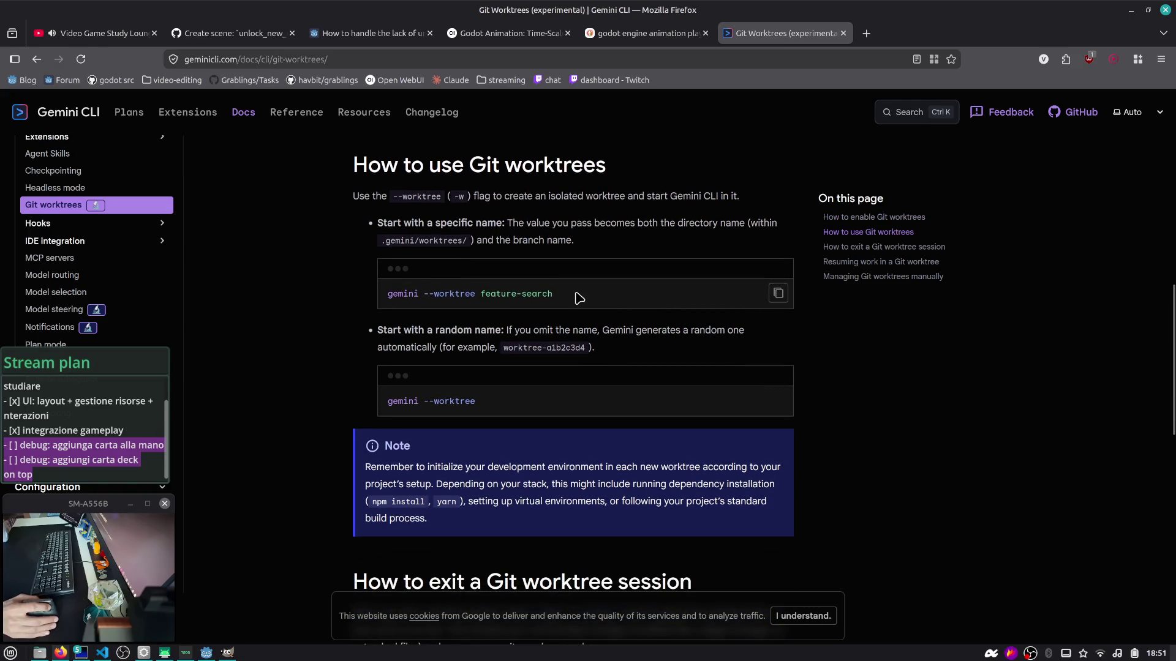
drag(578, 295, 331, 298)
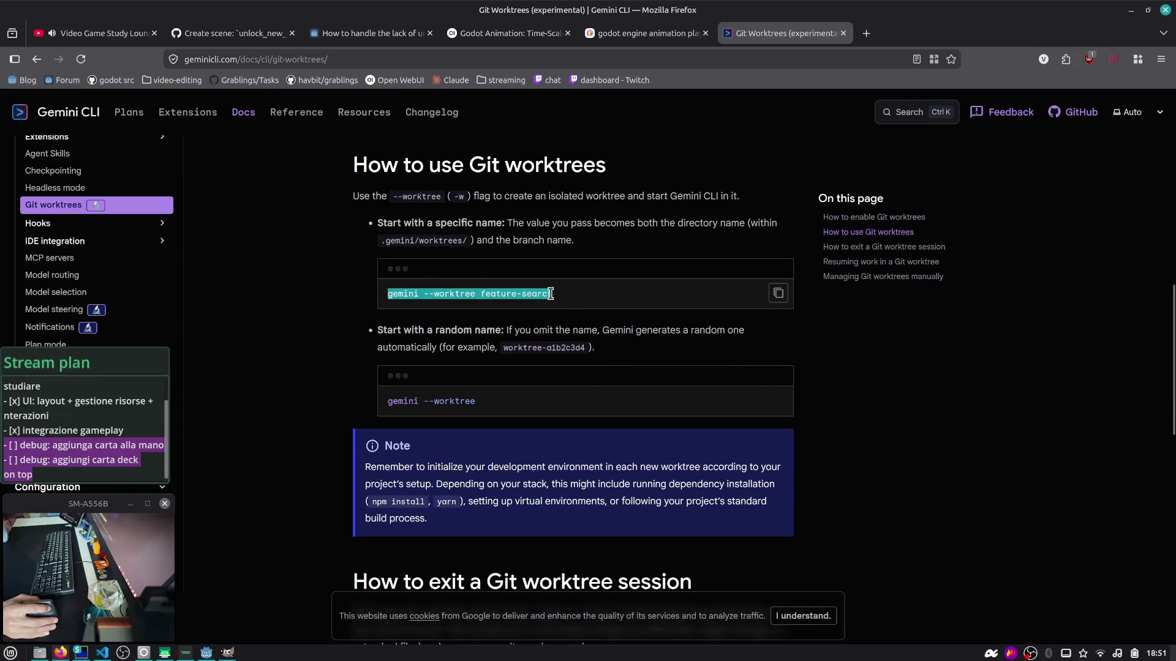
click(468, 294)
drag(420, 296, 566, 297)
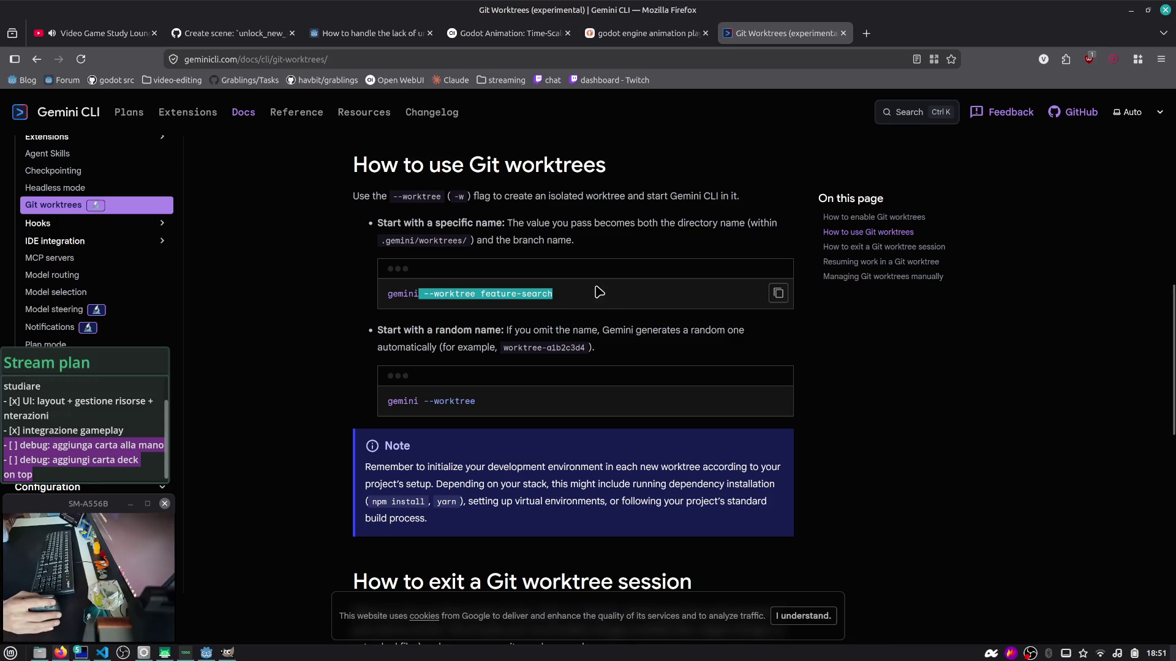
Step: Read the random-name worktree command and the rest of the page, then return to Godot
scroll(599, 292, down, 2)
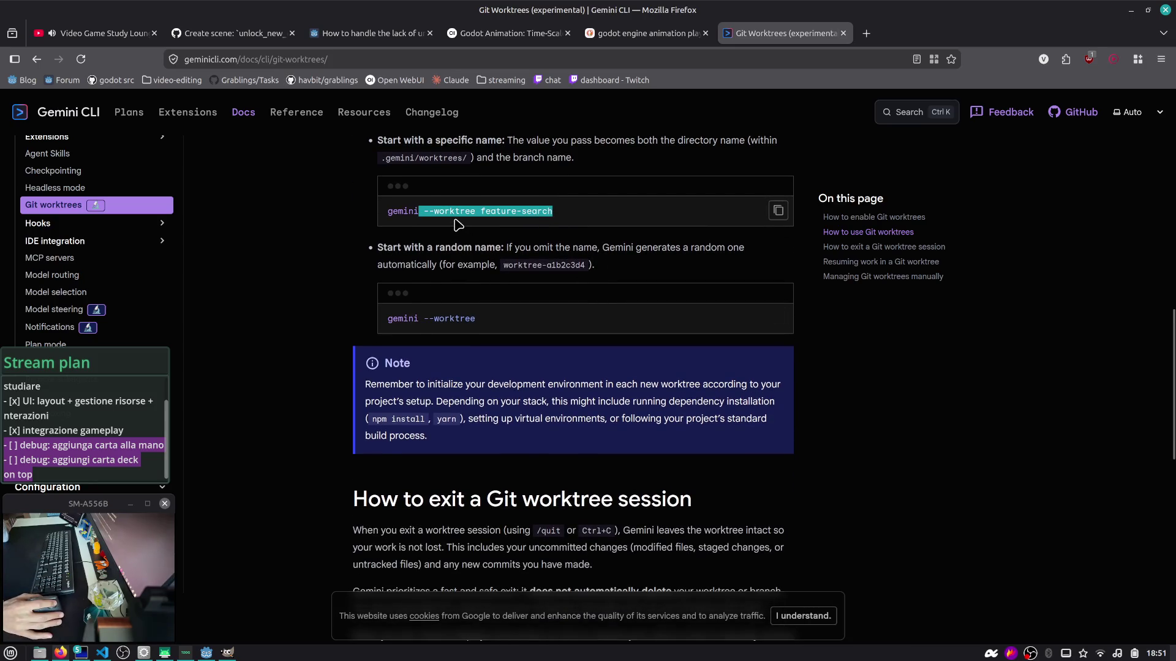
click(456, 224)
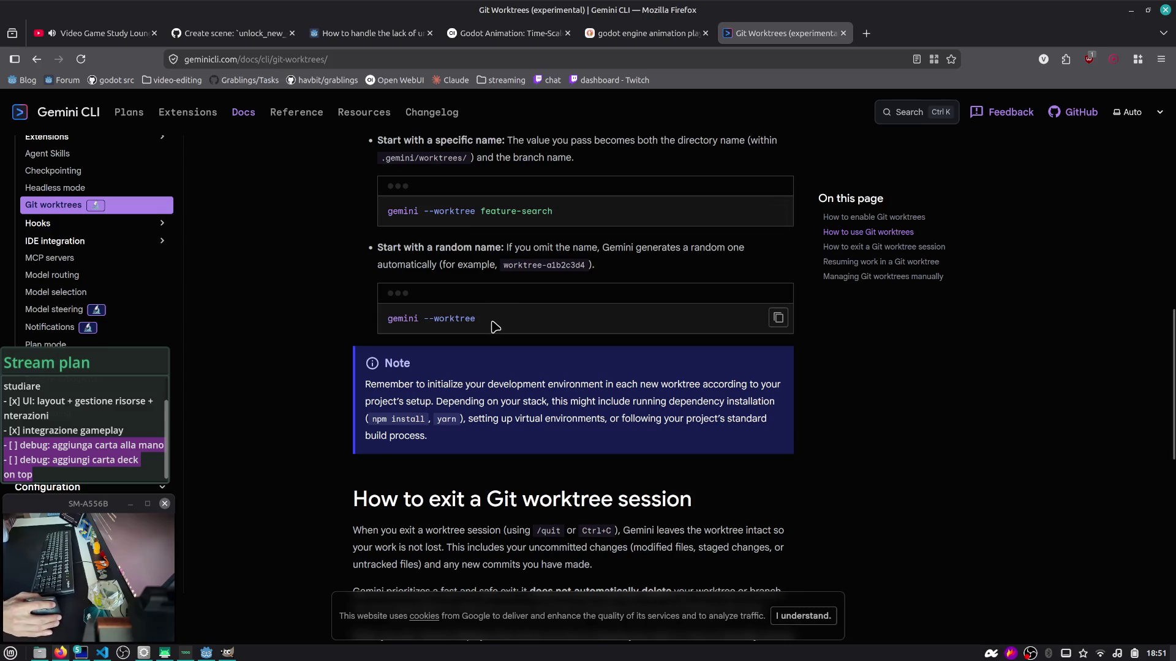
drag(478, 320, 368, 322)
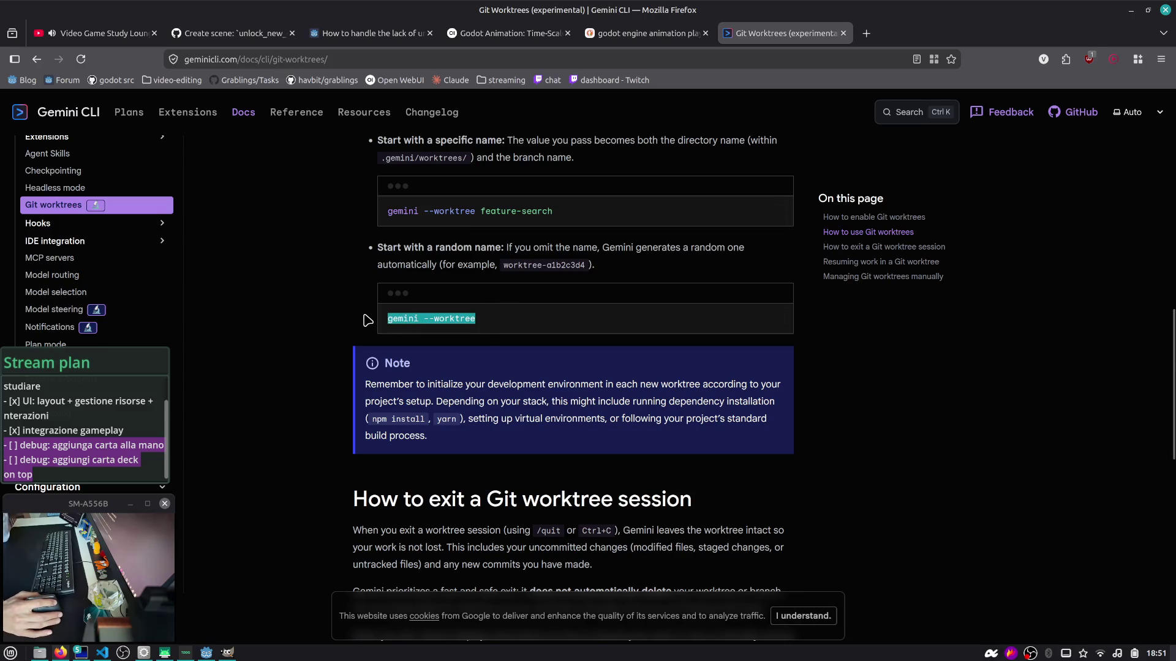
scroll(368, 321, down, 5)
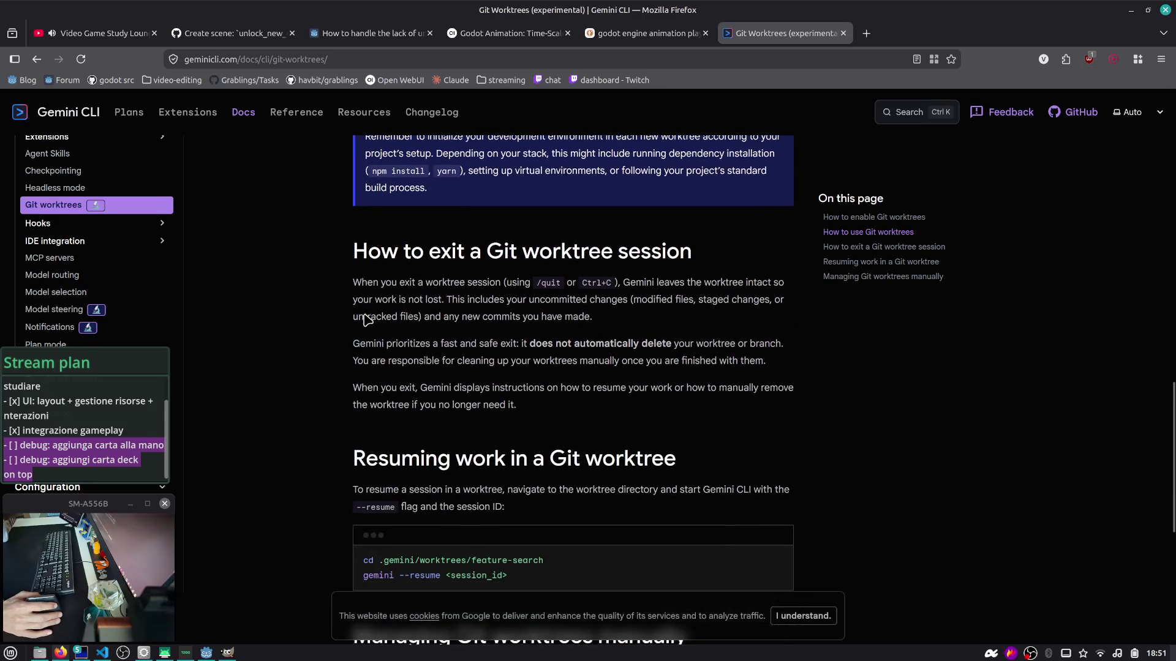
scroll(363, 315, down, 5)
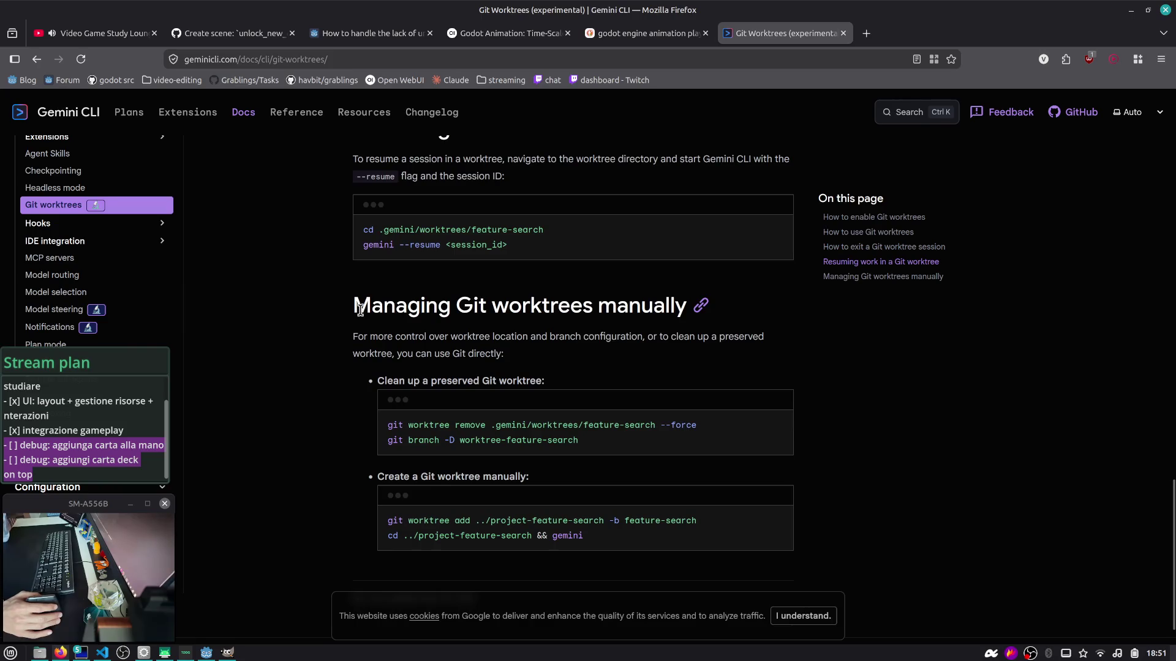
scroll(368, 313, down, 1)
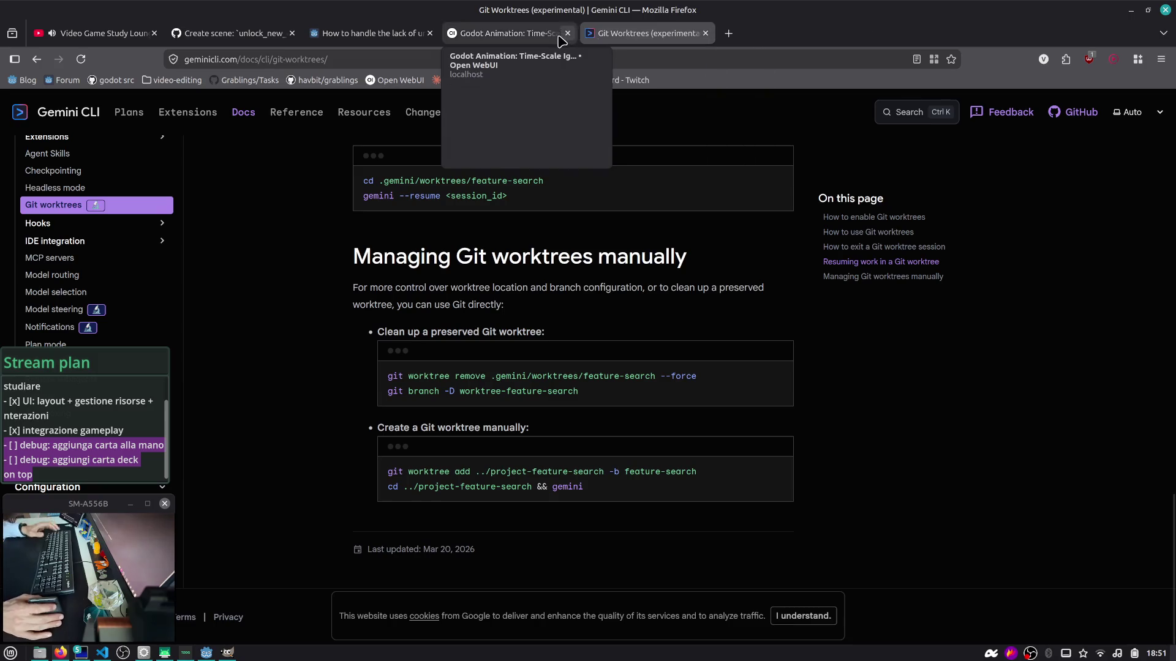
key(alt+Tab)
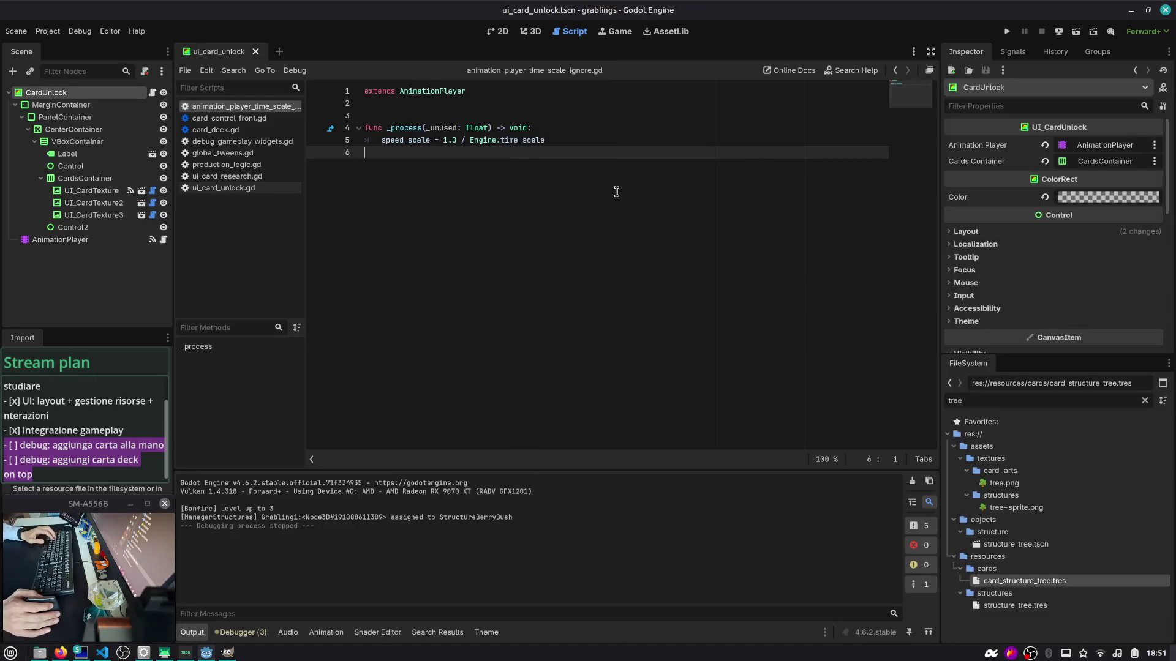